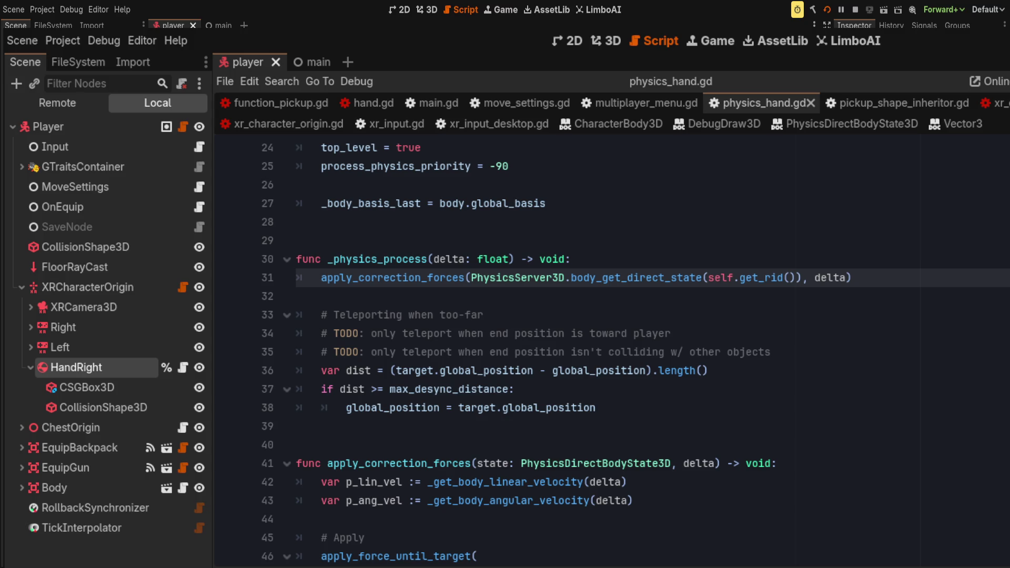
- Stop the running game and return to physics_hand.gd, scrolling up toward _ready()
left_click(856, 10)
left_click(521, 245)
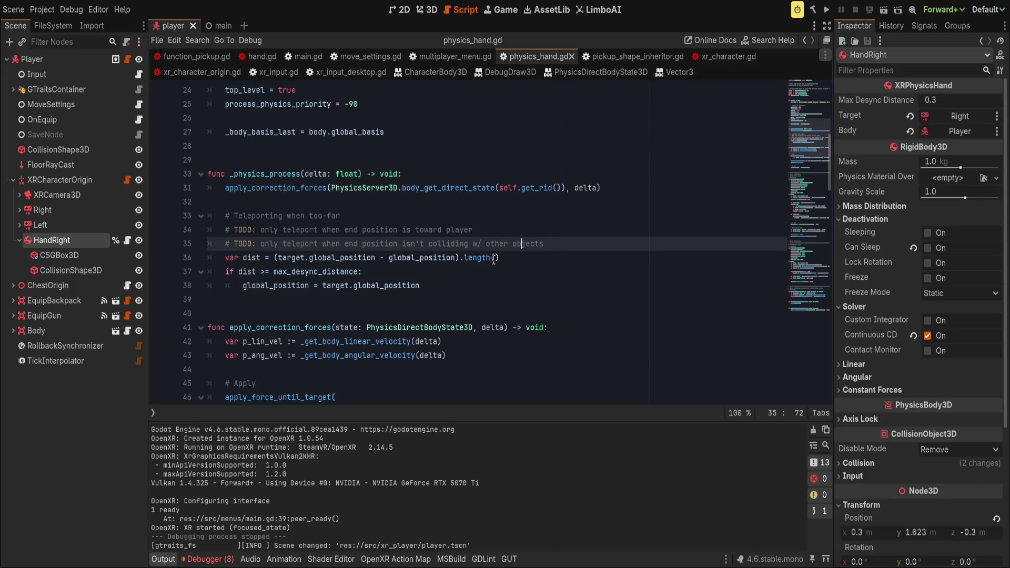
left_click(539, 285)
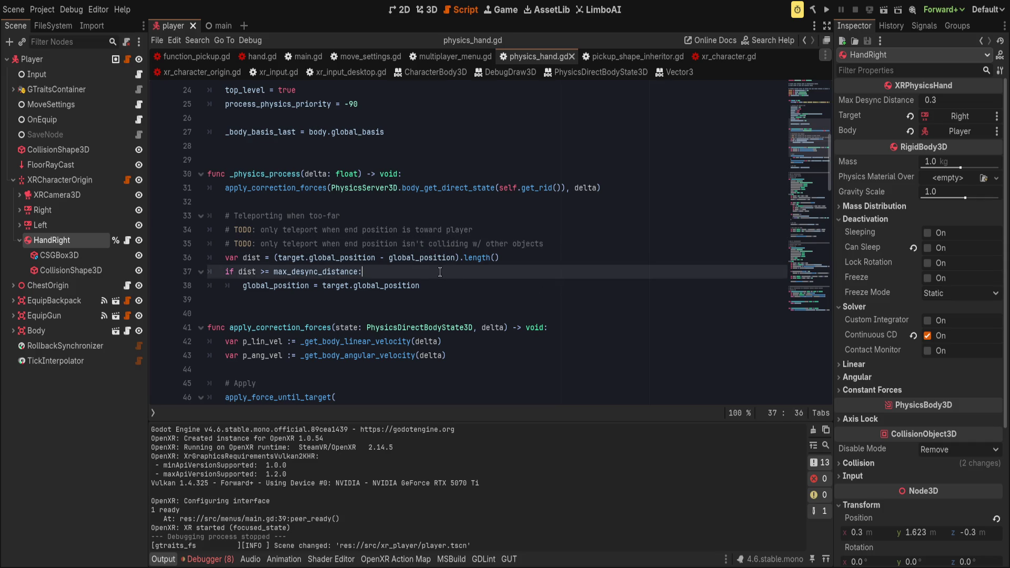
scroll(464, 290, "up", 2)
scroll(465, 290, "up", 4)
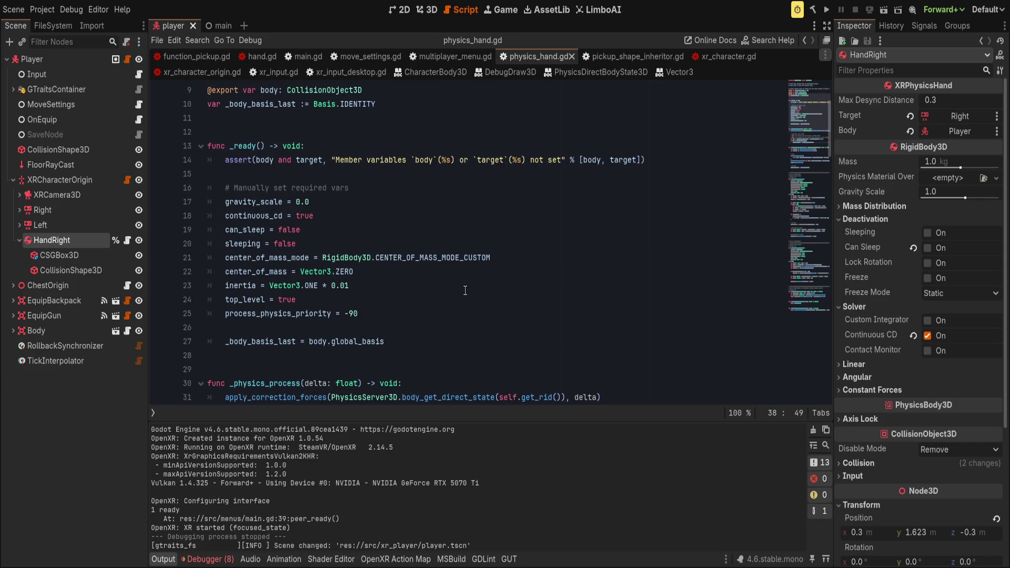
- Add custom_integrator = false below continuous_cd = true in _ready() and save
left_click(347, 240)
left_click(382, 216)
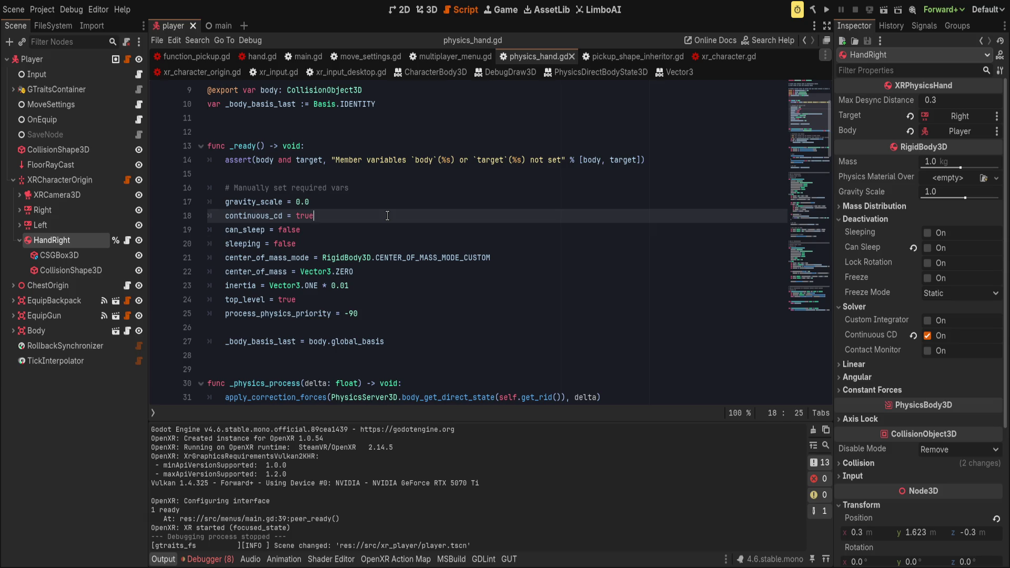
key("Return")
type("custom")
key("Return")
type("=false")
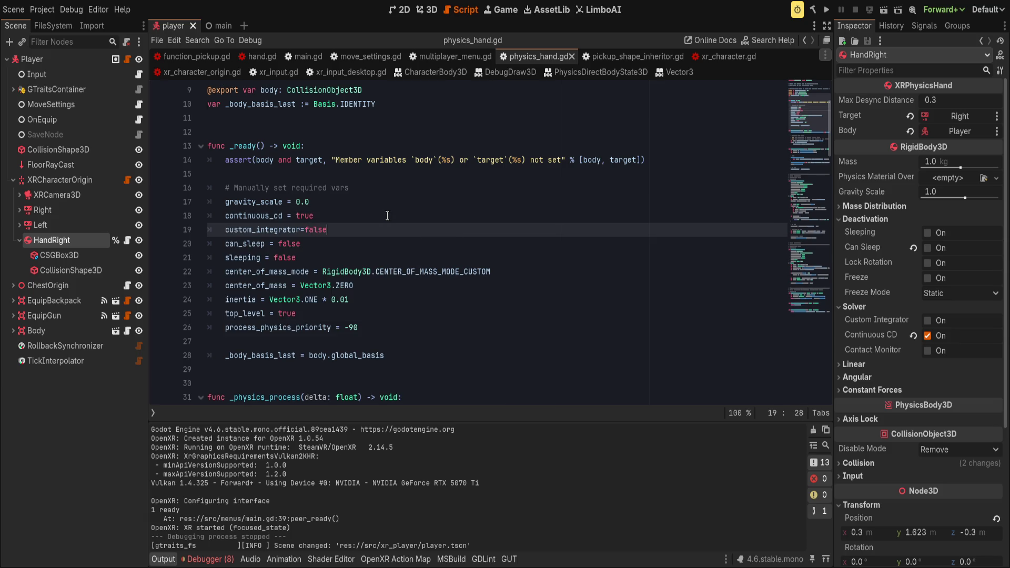
key("Right")
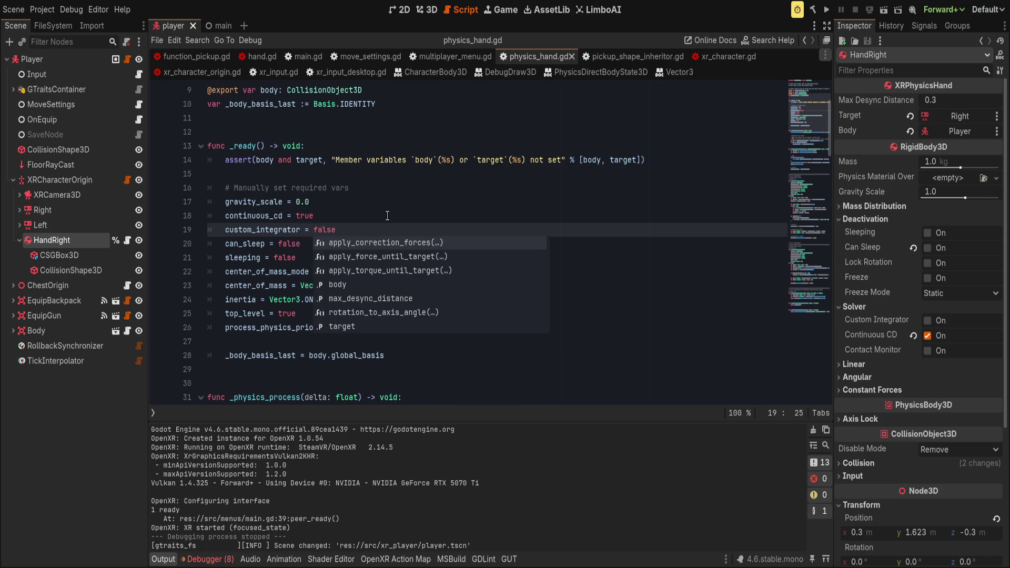
key("End")
key("ctrl+s")
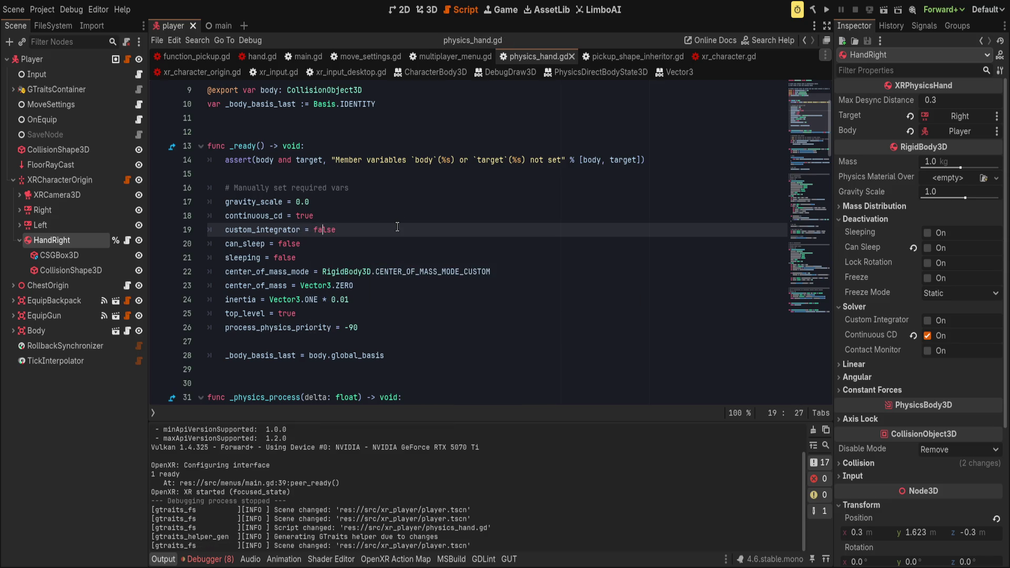
- Move to the process_physics_priority line and expand HandRight's Process settings in the Inspector
left_click(375, 315)
key("Down")
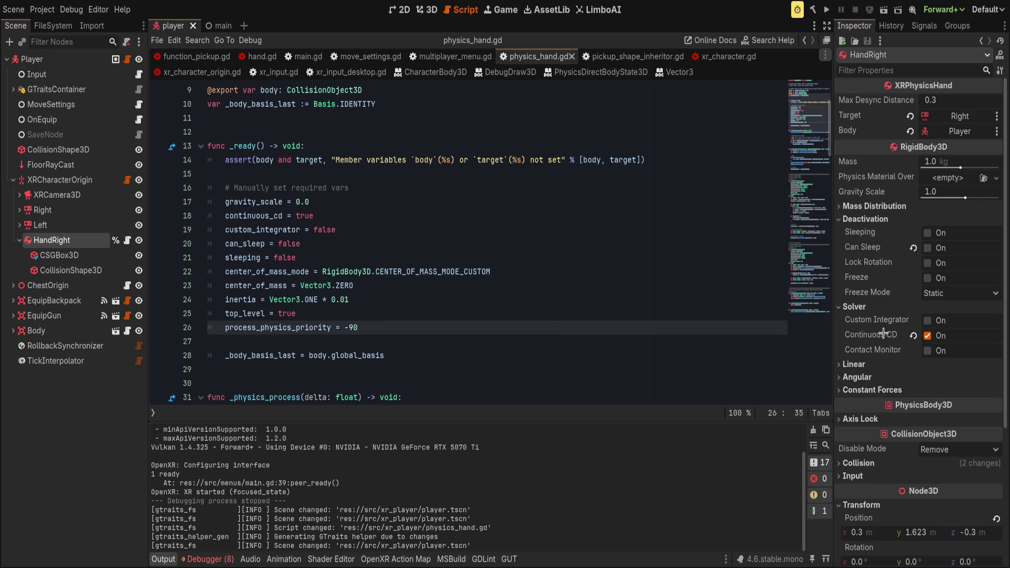
scroll(886, 333, "down", 5)
left_click(857, 486)
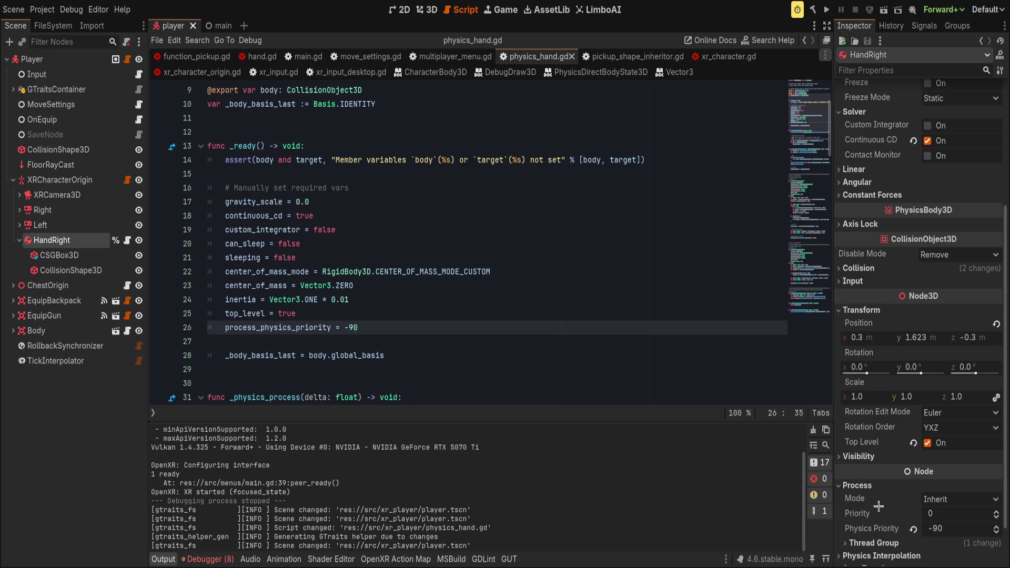
- Review _ready()'s can_sleep, sleeping, top_level and process_physics_priority = -90 lines in physics_hand.gd
left_click(660, 341)
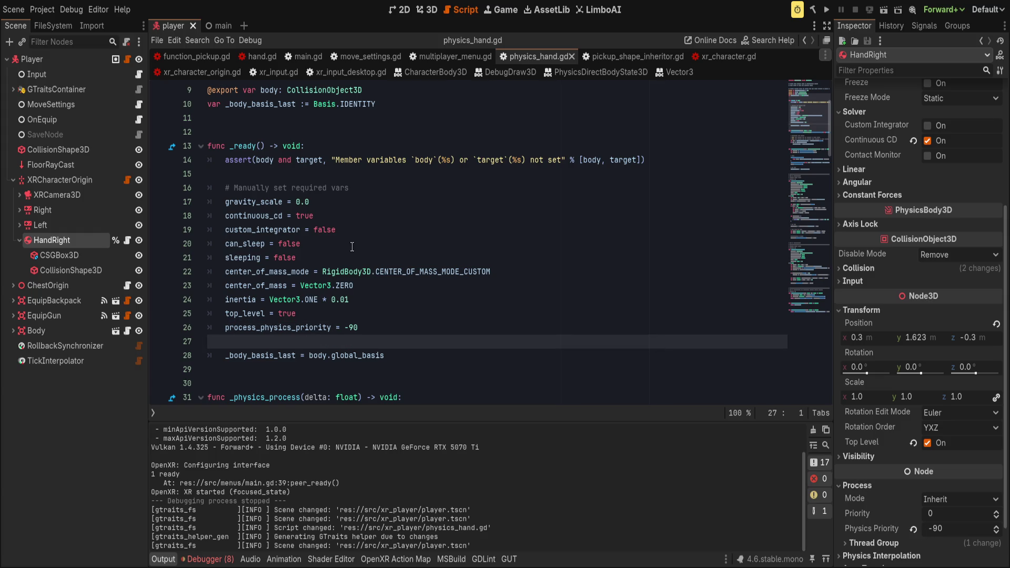
left_click(20, 226)
left_click(20, 225)
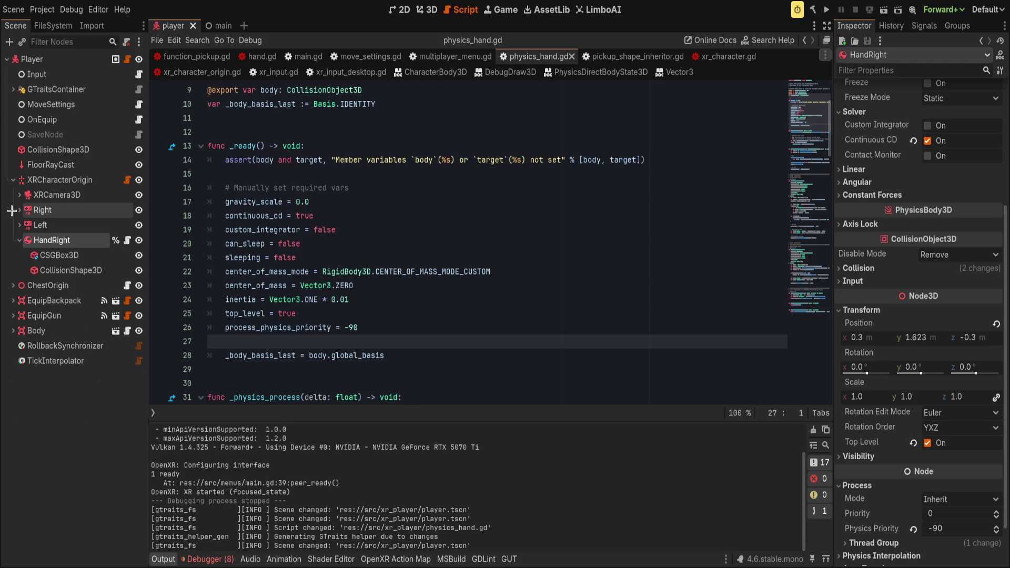
left_click(396, 218)
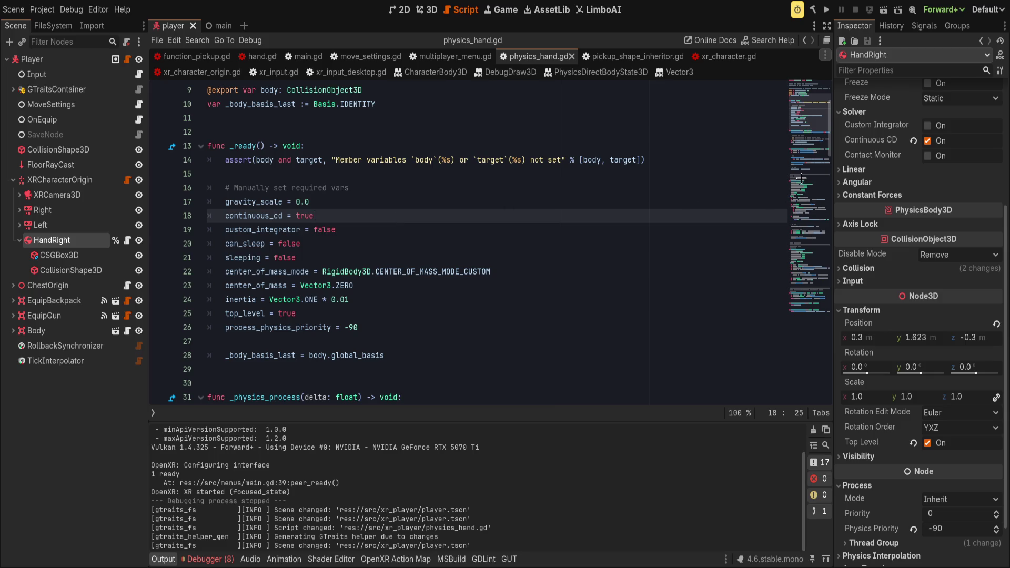
left_click(613, 250)
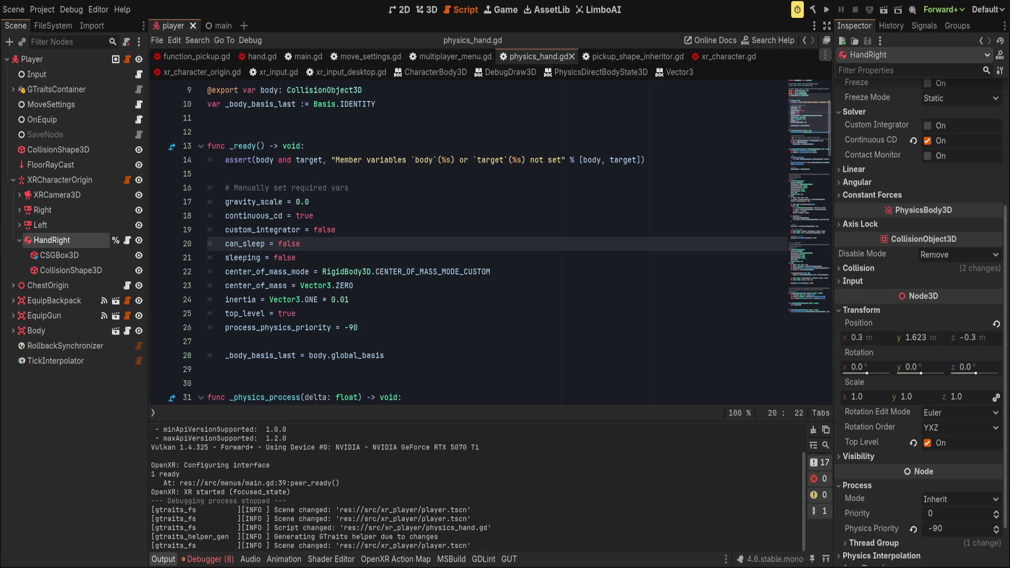
- Collapse the Output panel to give physics_hand.gd more room
left_click(163, 559)
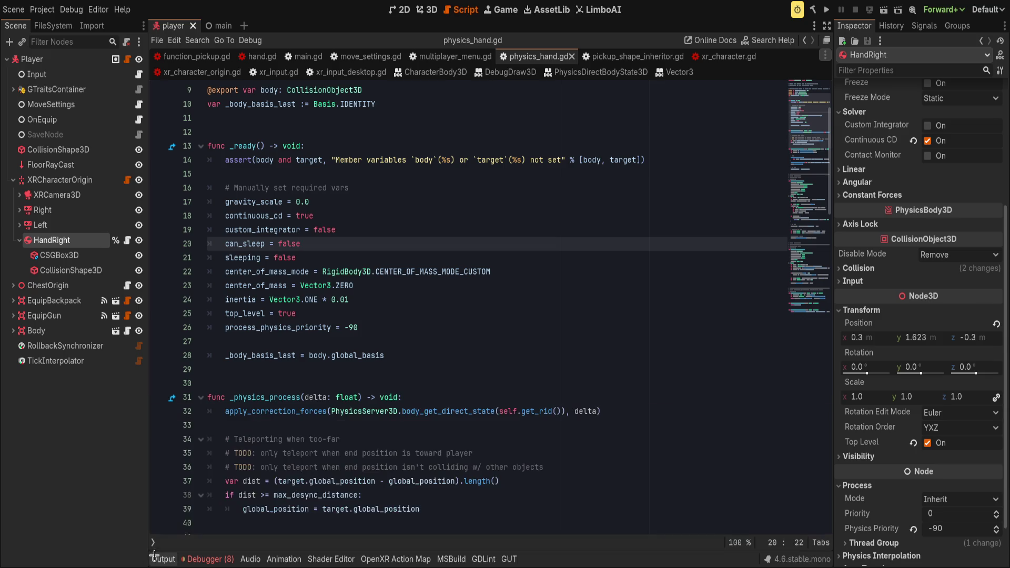
left_click(363, 412)
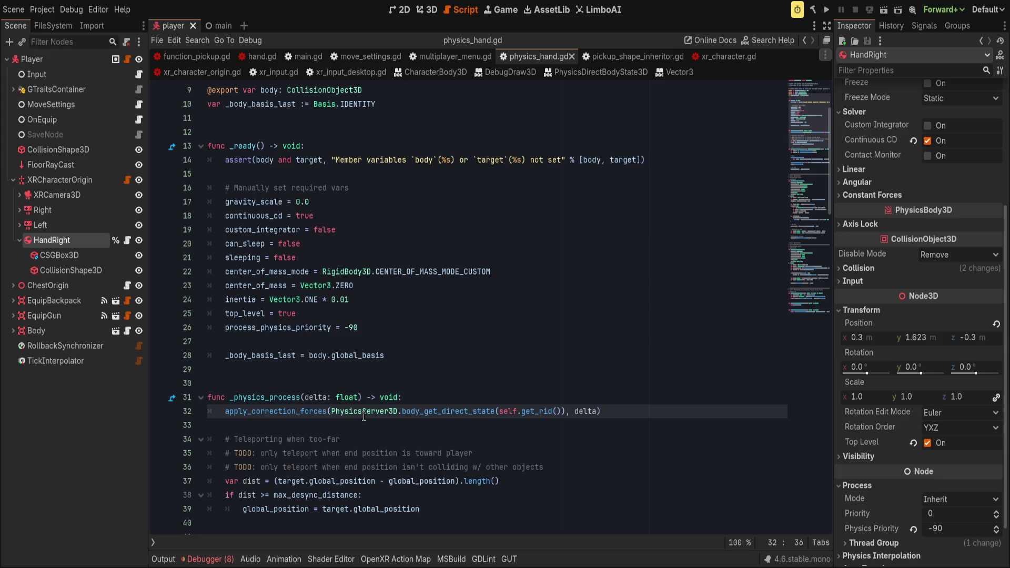
left_click(332, 343)
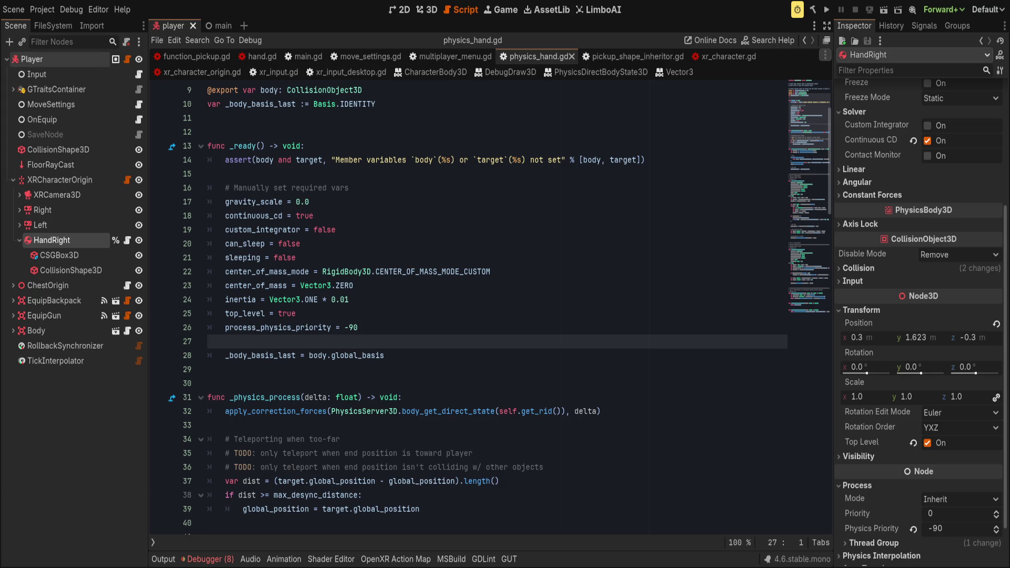
- Set the Player node's Physics Priority to -92
left_click(47, 59)
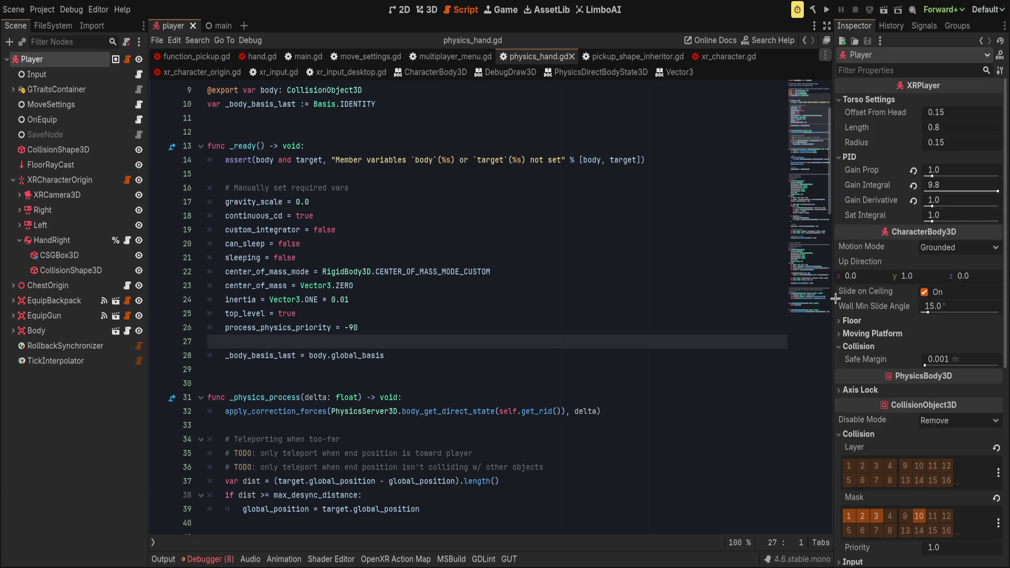
scroll(902, 365, "down", 5)
scroll(902, 365, "down", 3)
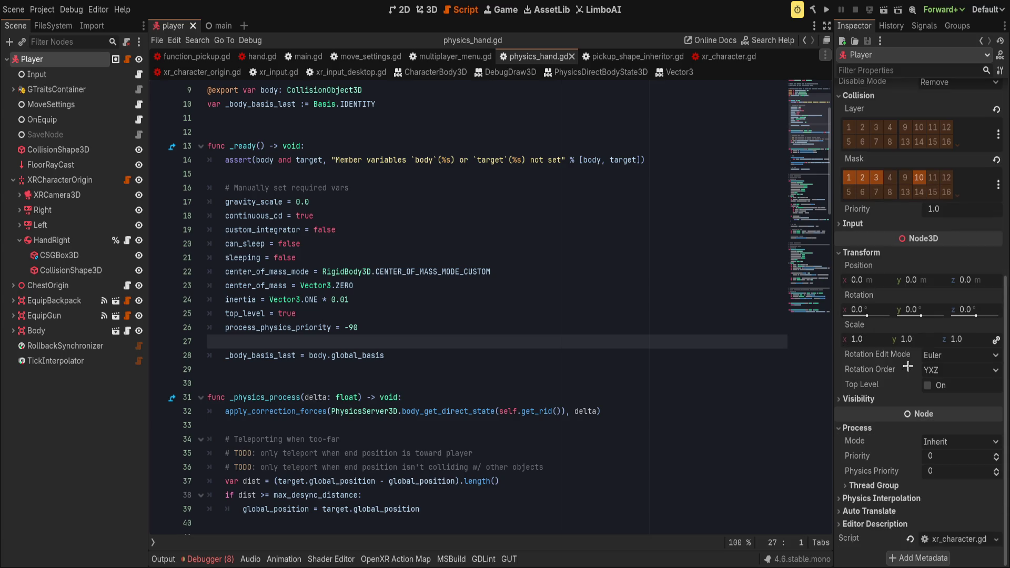
left_click(957, 472)
type("0")
type("-92")
key("Return")
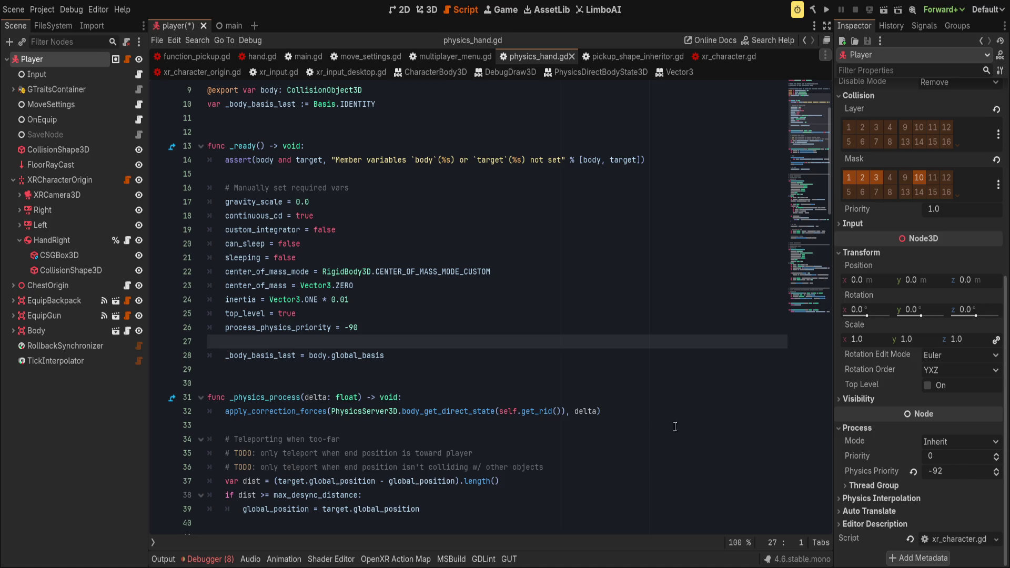
- Set XRCharacterOrigin's Physics Priority to -93
left_click(60, 180)
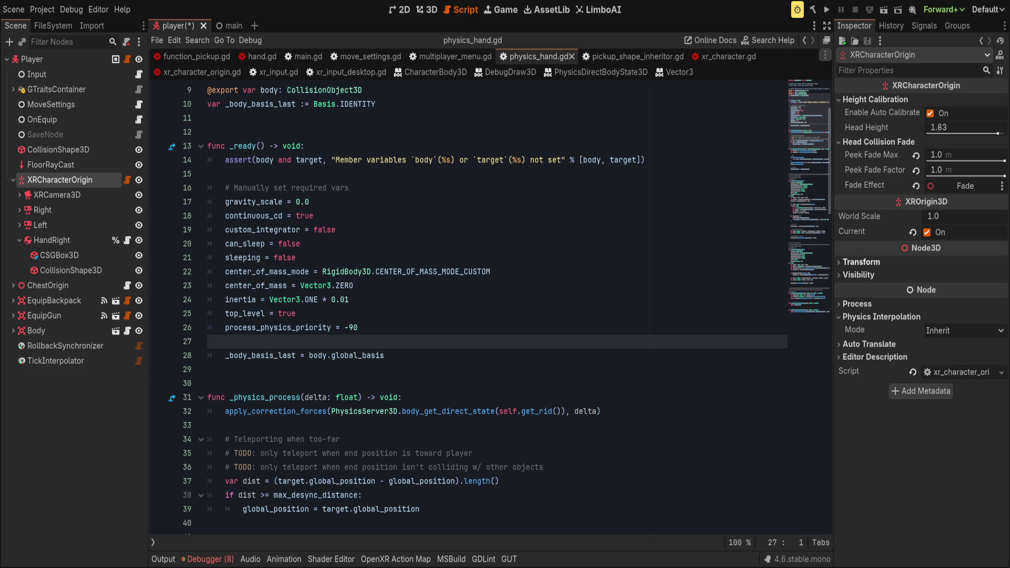
left_click(862, 304)
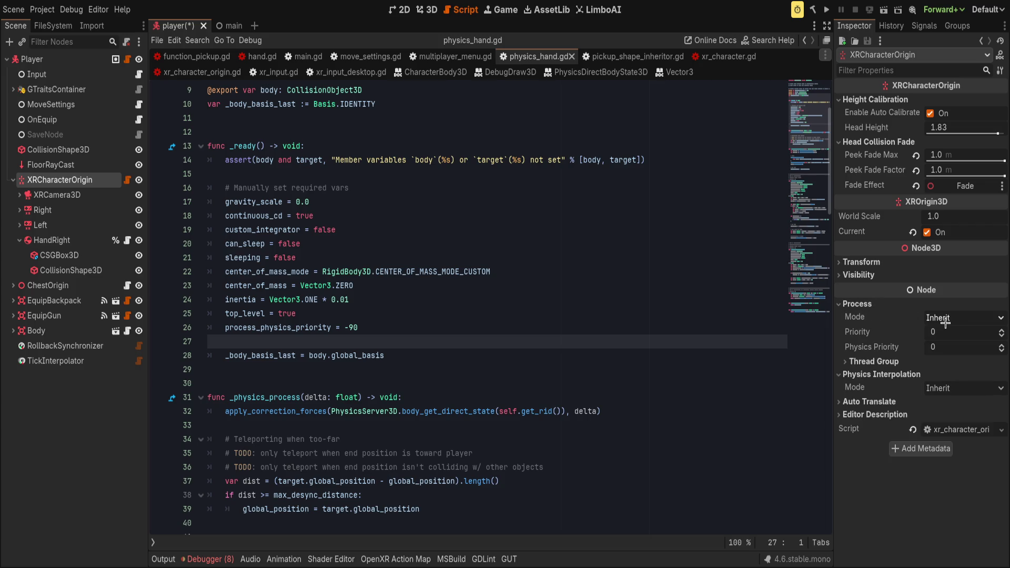
left_click(958, 343)
type("-93")
key("Return")
- Compare against the Player's -92, reselect XRCharacterOrigin, and save the player scene
left_click(32, 59)
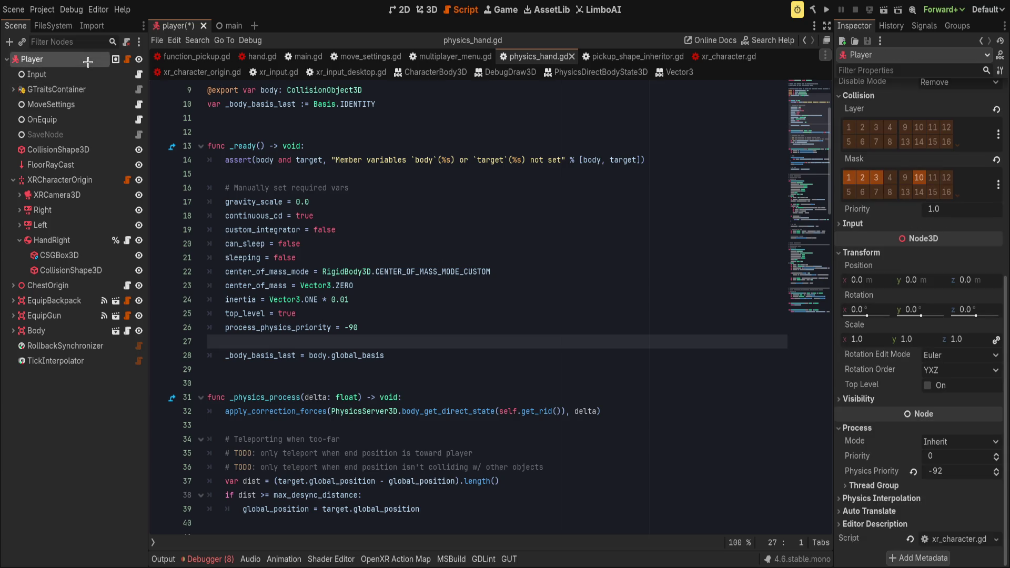
left_click(53, 179)
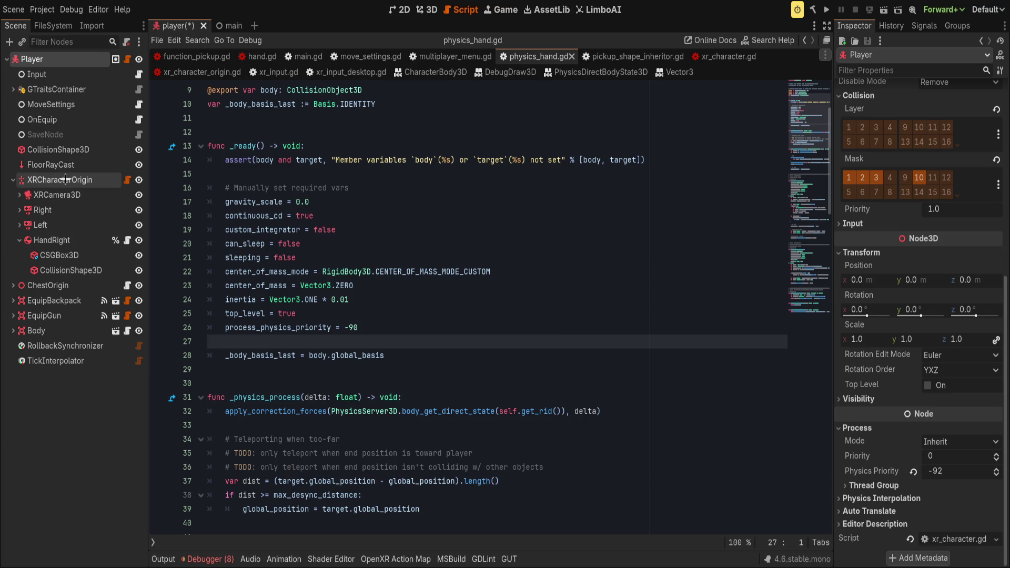
left_click(655, 248)
key("ctrl+s")
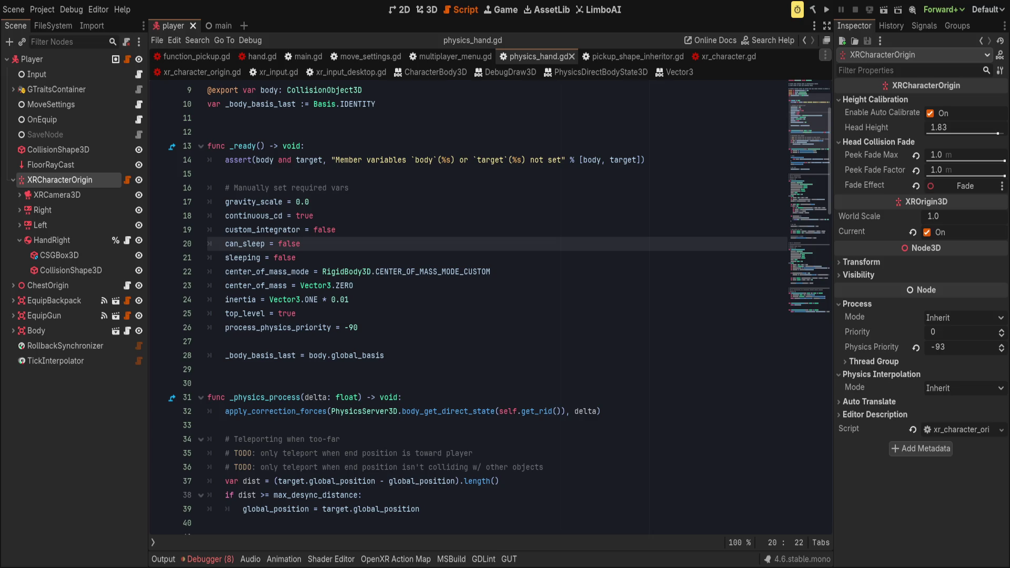
- Move to the process_physics_priority line and select HandRight in the Scene tree
key("Down")
key("Down")
key("Down")
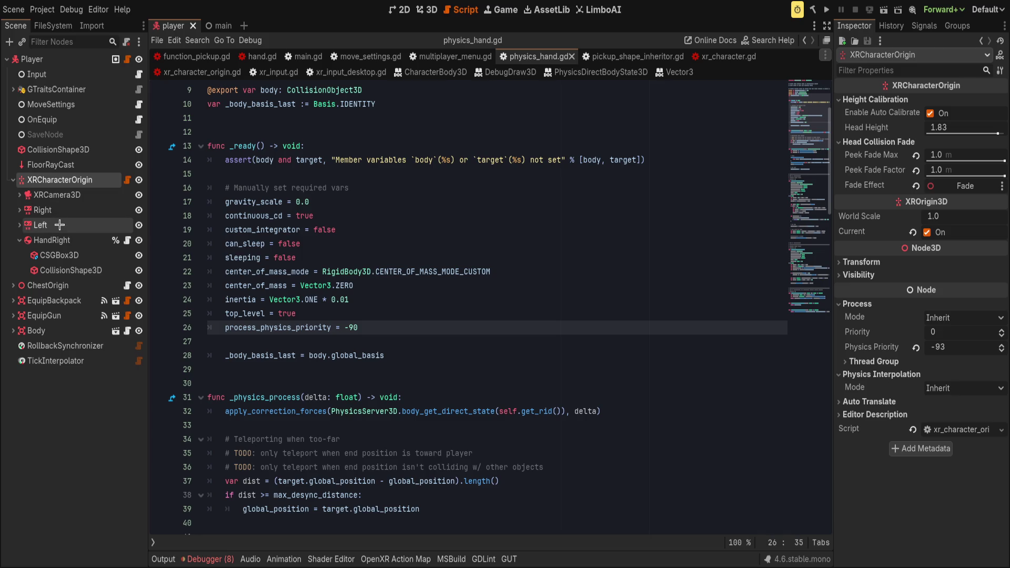
left_click(53, 240)
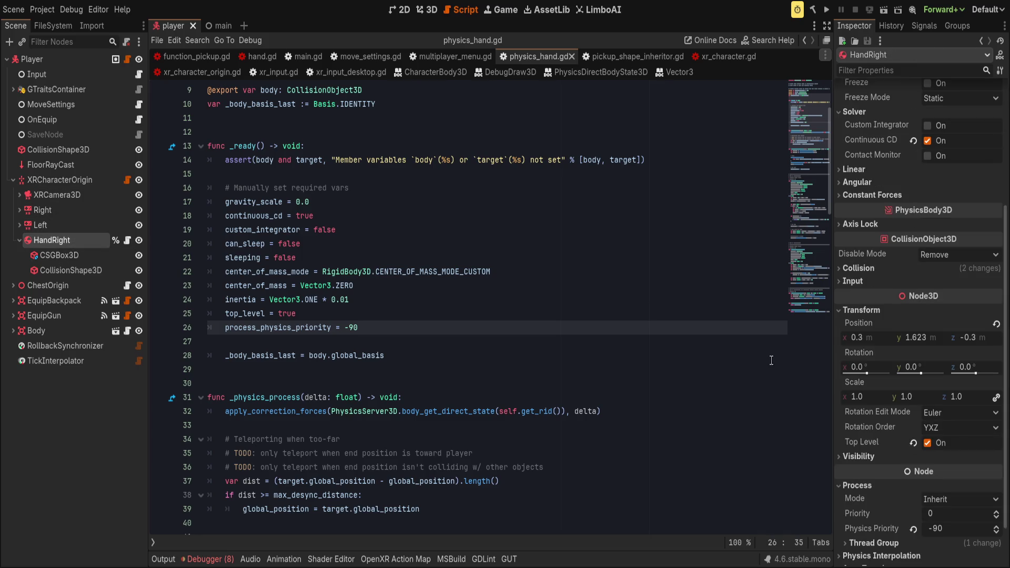
- Scroll the Inspector to HandRight's Process section showing Physics Priority -90
scroll(893, 384, "down", 2)
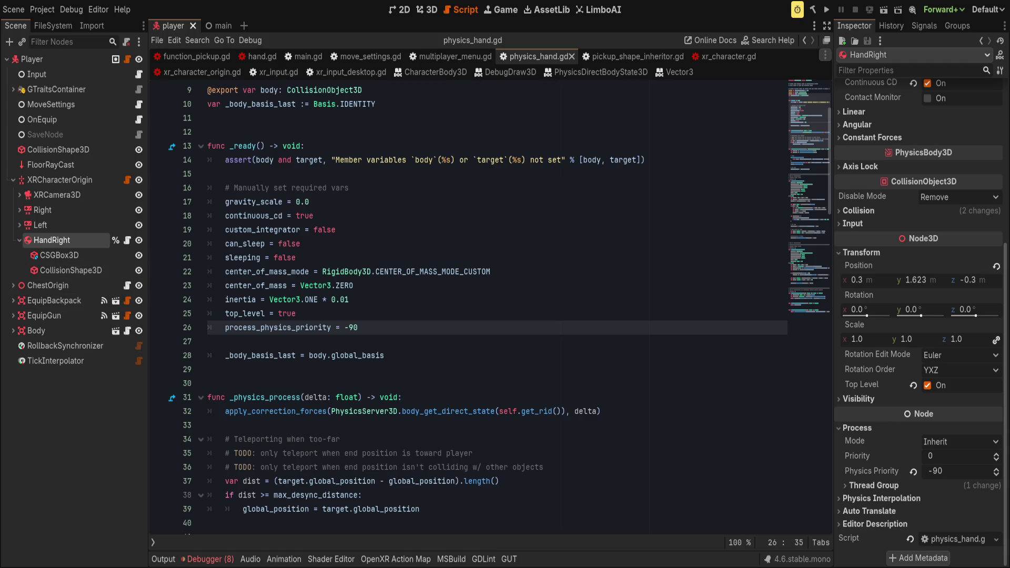
- Give the Right controller's FunctionPickup Physics Priority -91, then launch the game
left_click(20, 224)
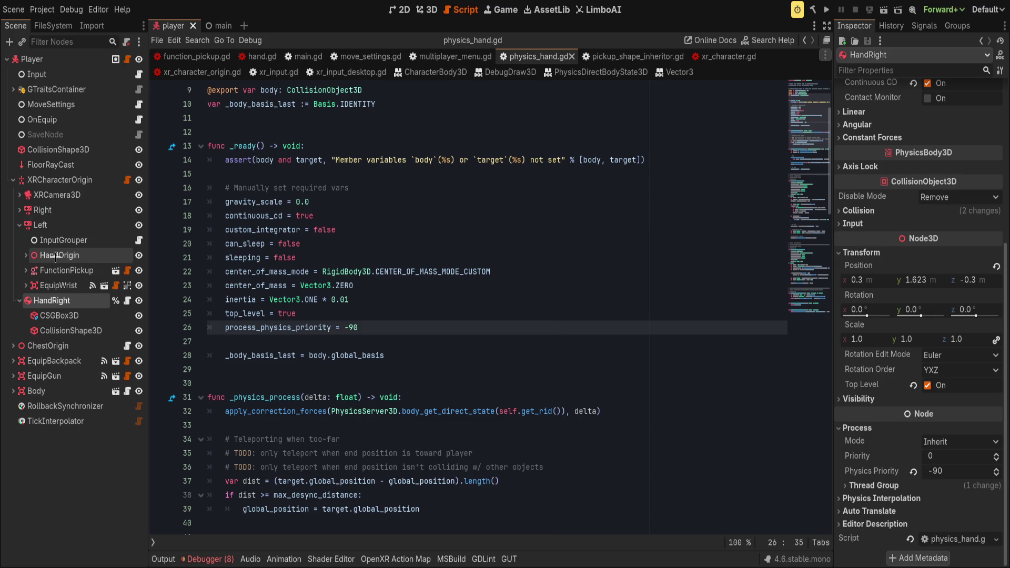
left_click(19, 224)
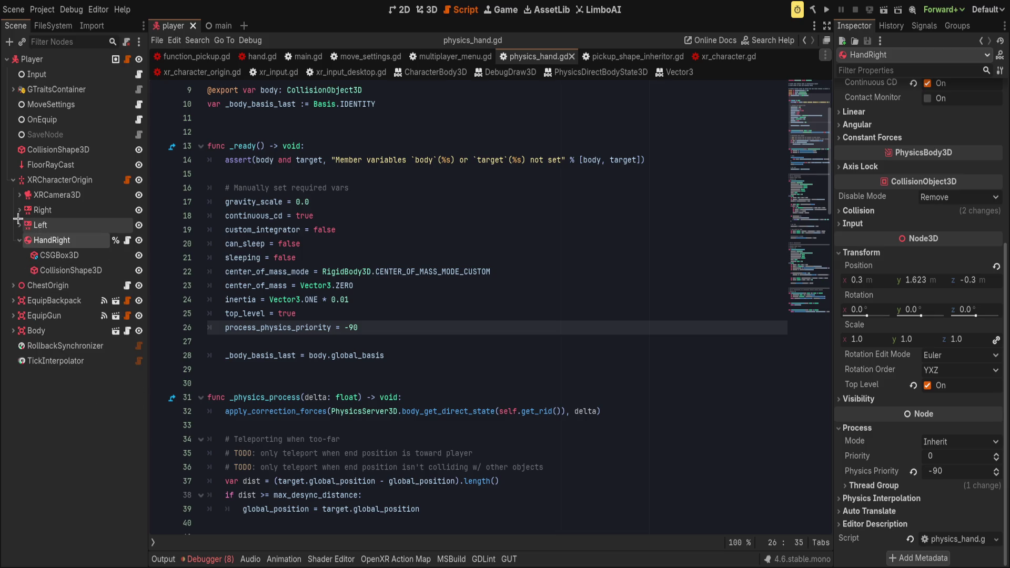
left_click(20, 210)
left_click(66, 270)
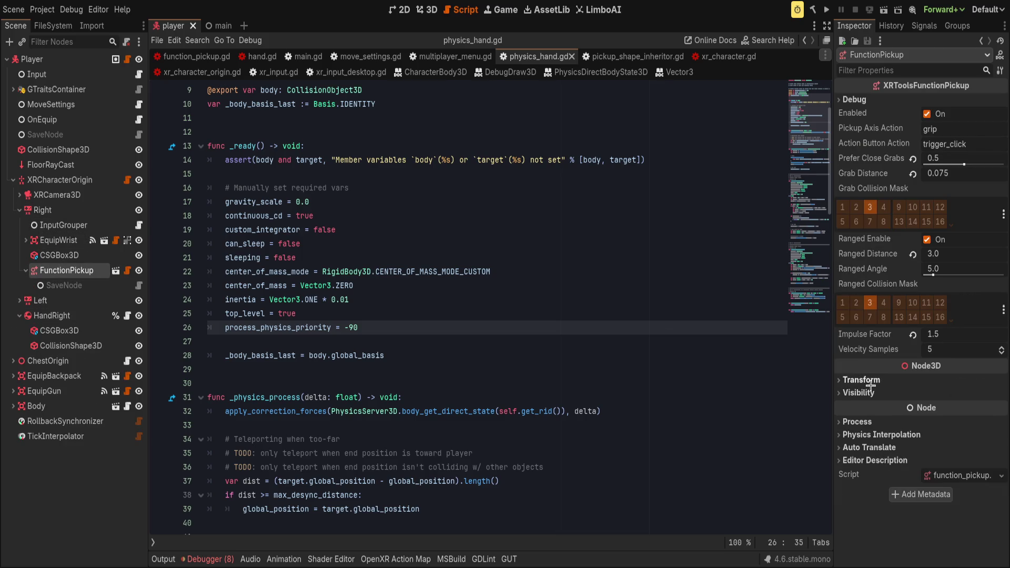
left_click(858, 422)
left_click(950, 464)
type("-91")
key("Return")
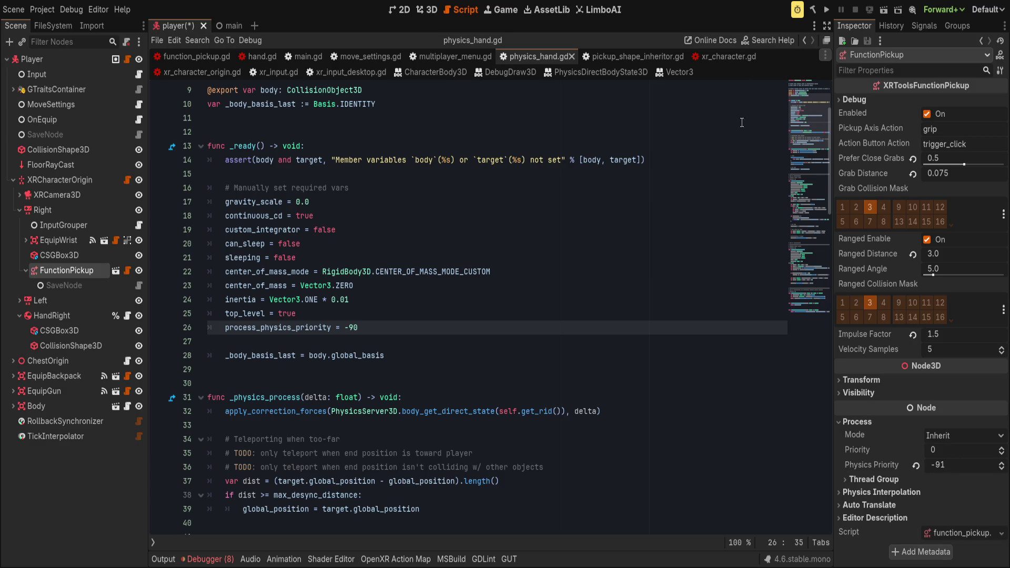
left_click(696, 173)
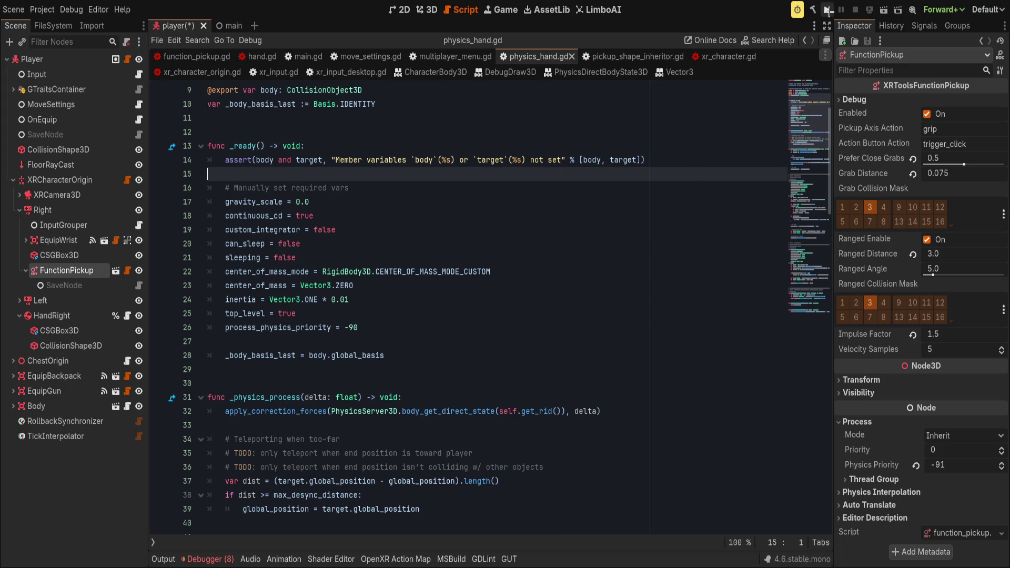
left_click(828, 10)
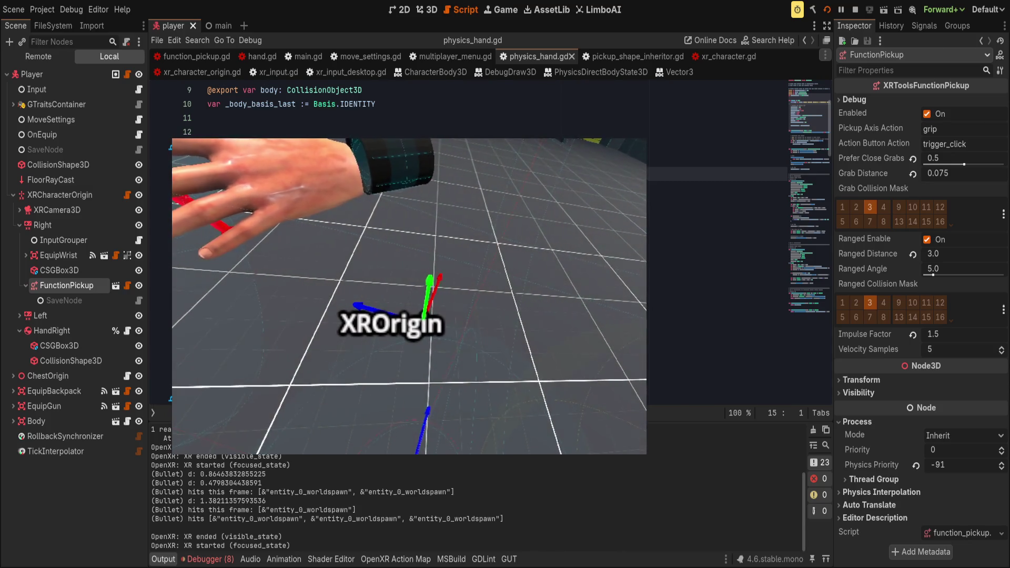
- Close the running VR game and return to the editor
left_click(748, 325)
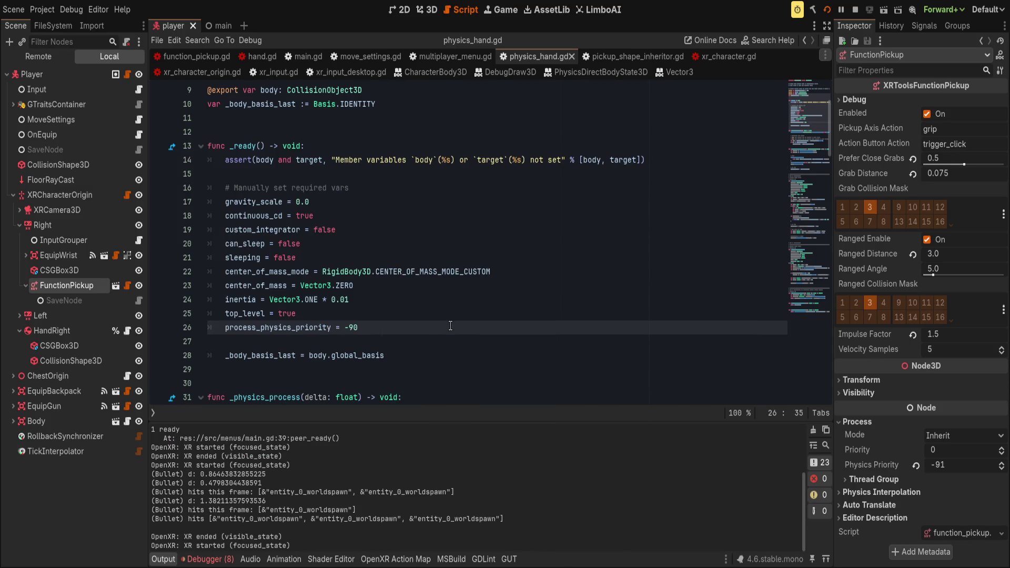
- Collapse FunctionPickup and Right in the Scene tree and select HandRight
left_click(25, 286)
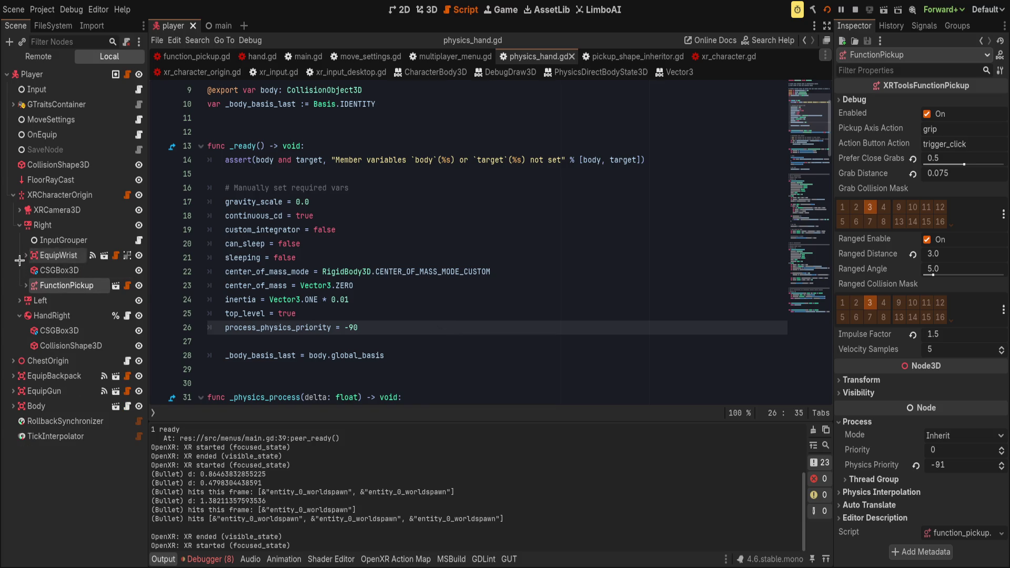
left_click(15, 225)
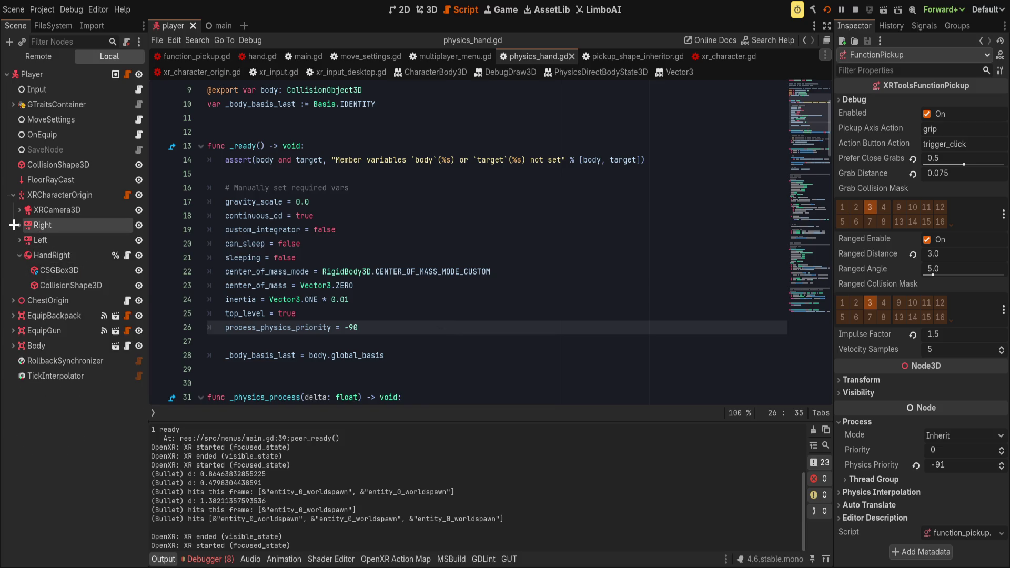
left_click(59, 255)
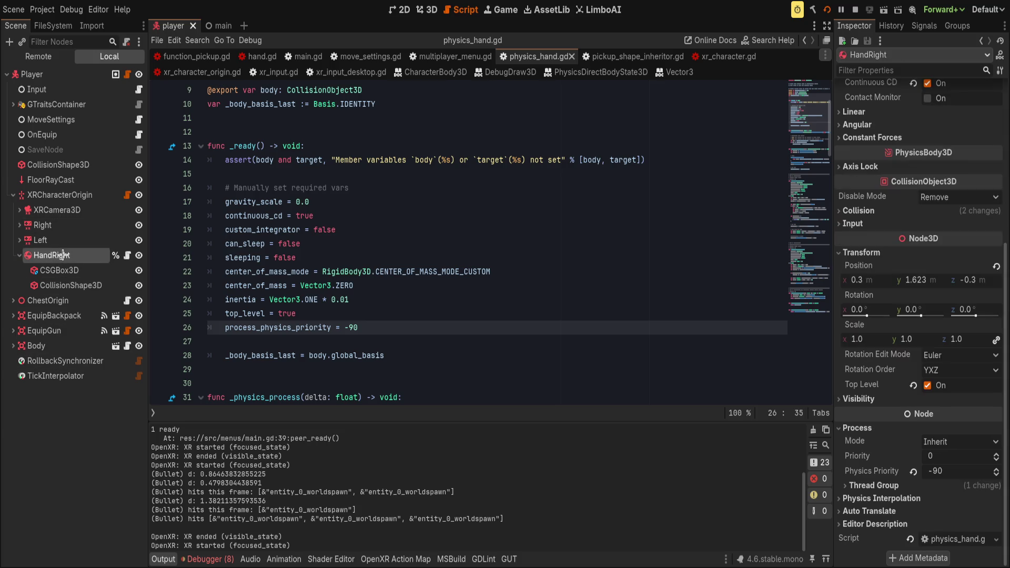
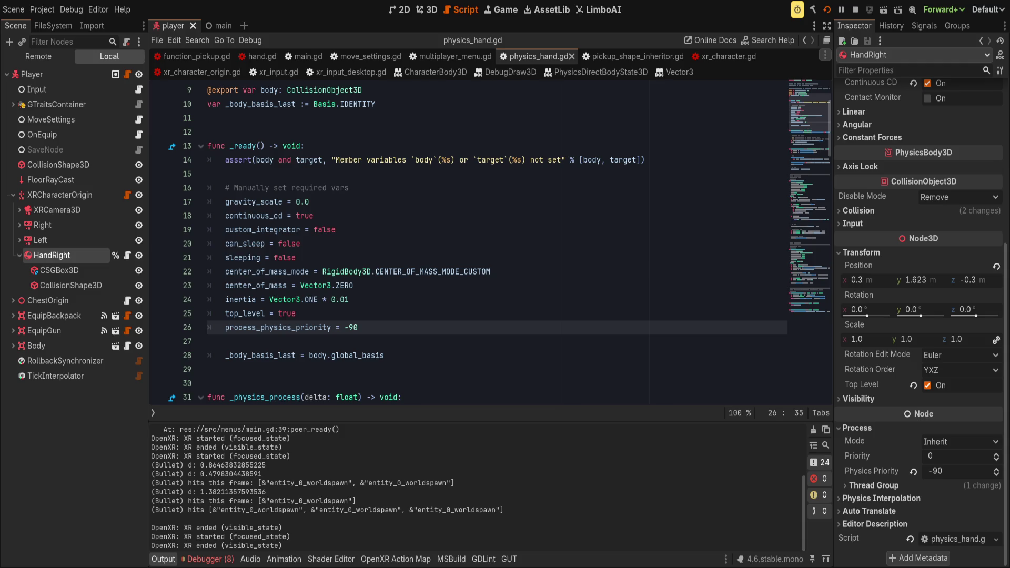
- Reload the current project so the editor reopens with physics_hand.gd in the script editor
key("Up")
key("Up")
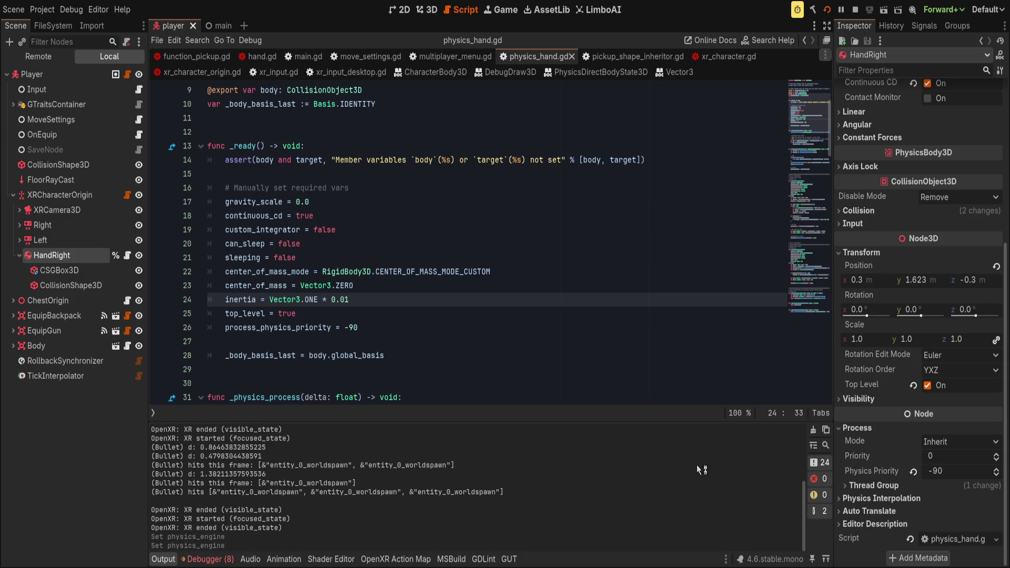
key("ctrl+q")
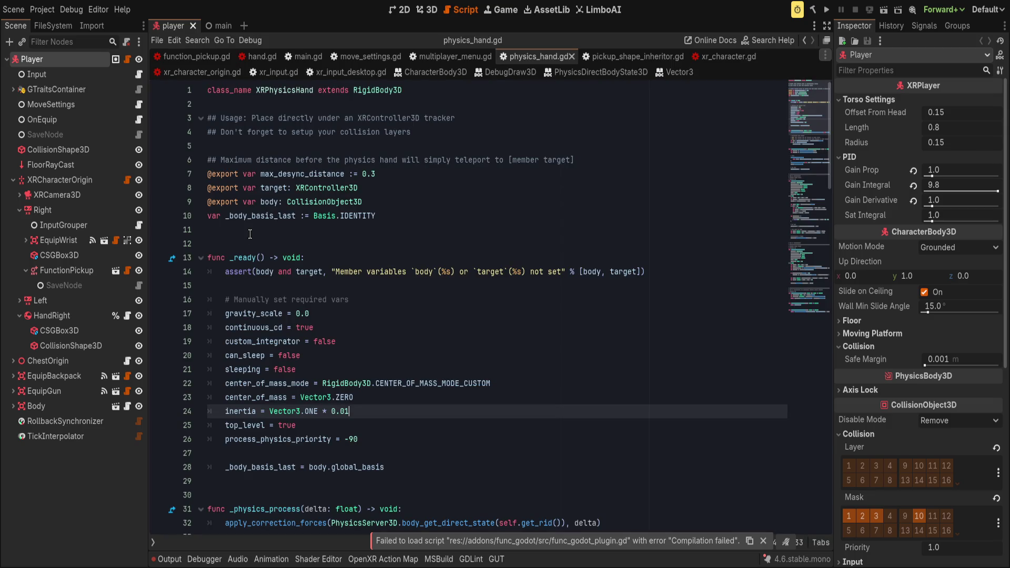
left_click(342, 305)
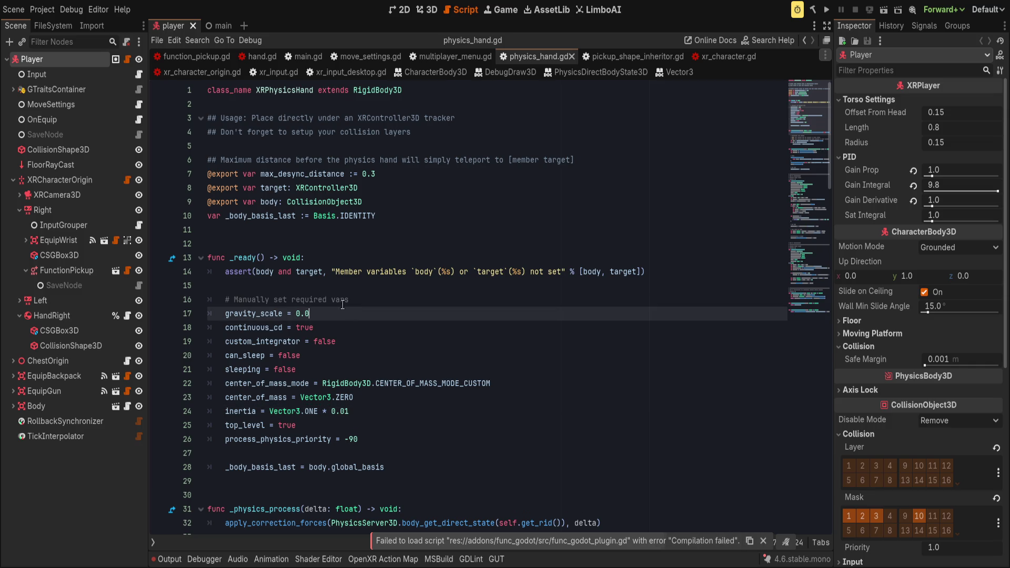
left_click(482, 163)
key("ctrl+s")
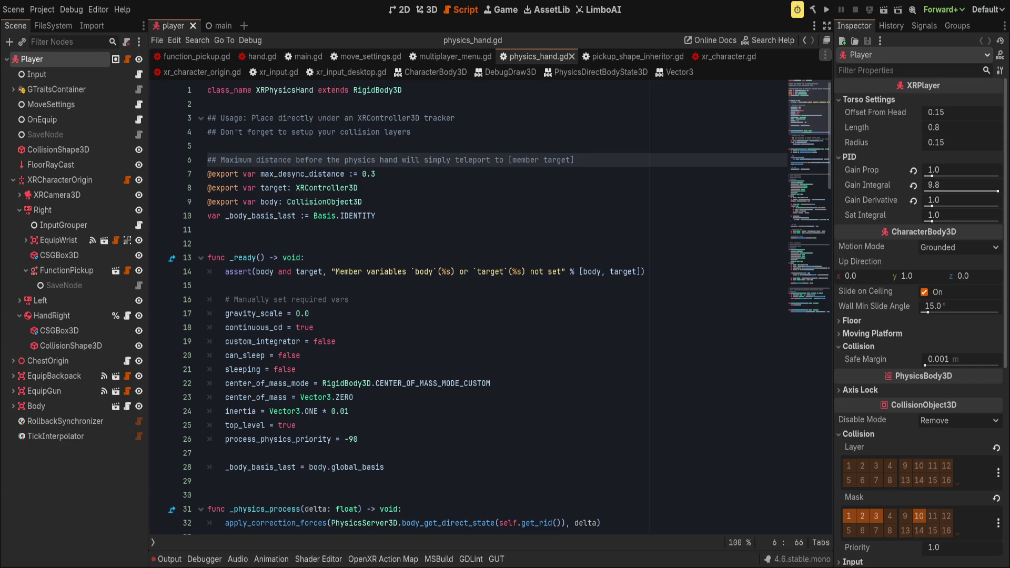
key("Down")
key("Down")
key("Down")
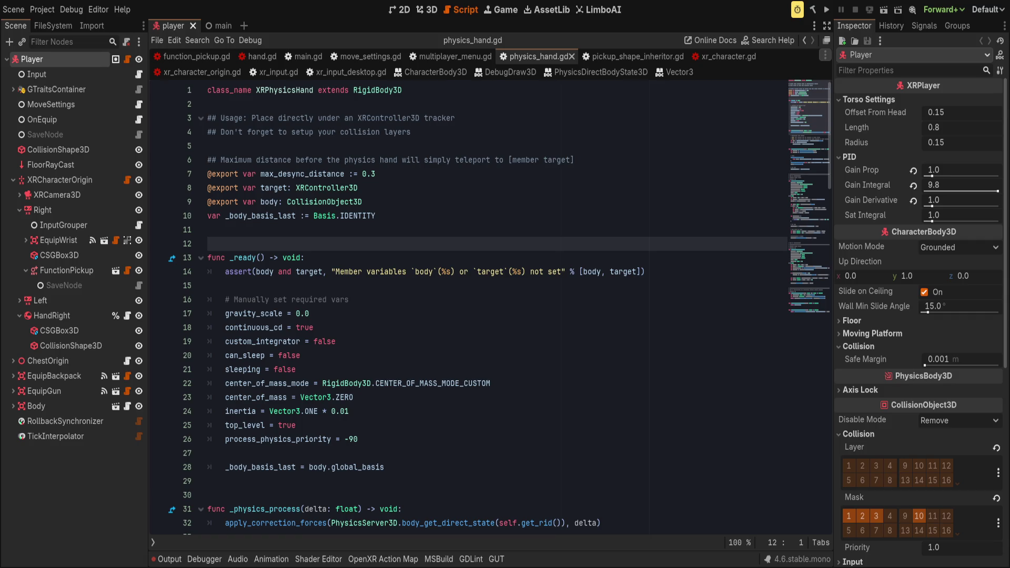
- Test-run the hands, then go to the blank line after the velocity variables in apply_correction_forces
key("F5")
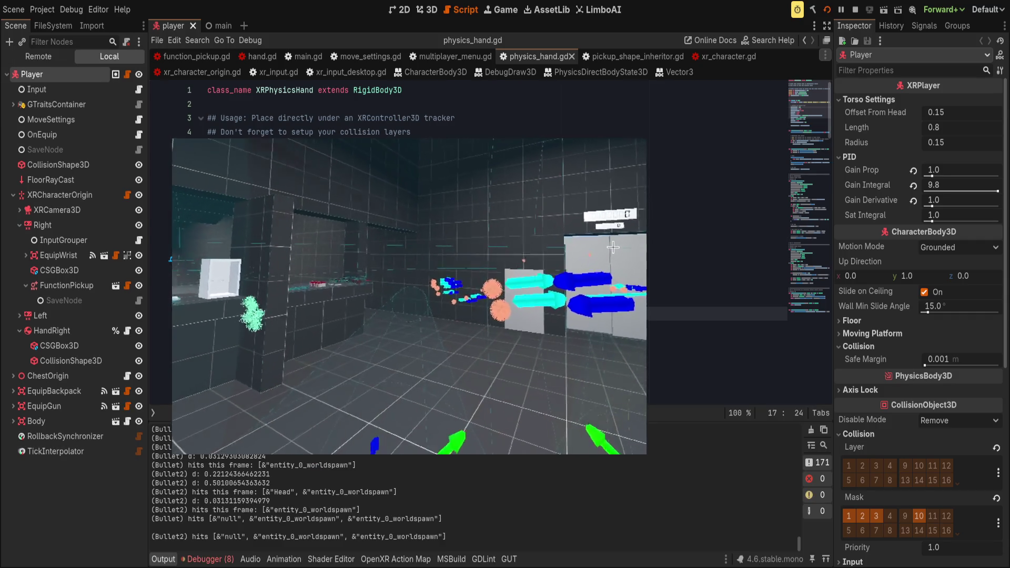
scroll(377, 357, "down", 9)
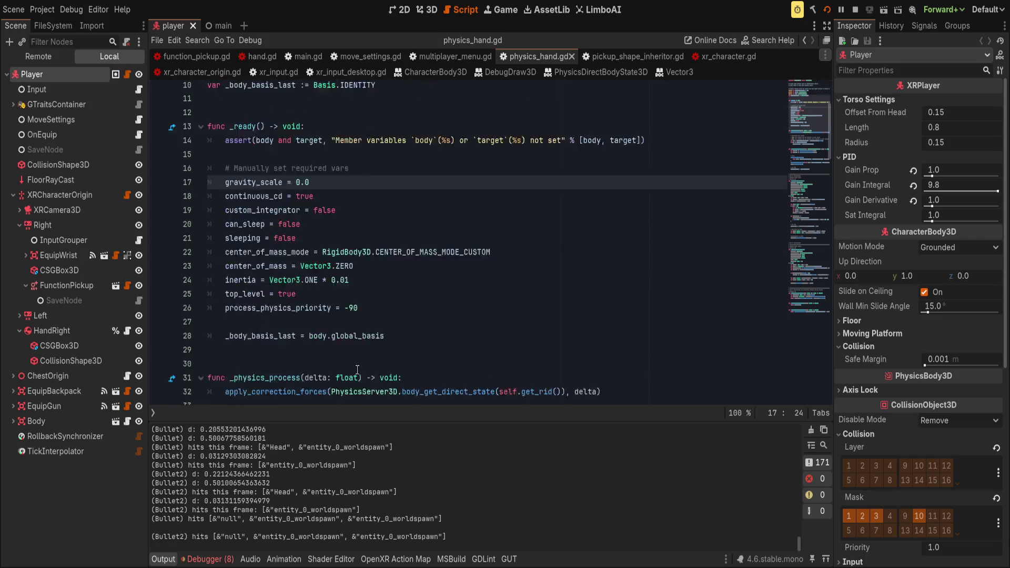
left_click(376, 358)
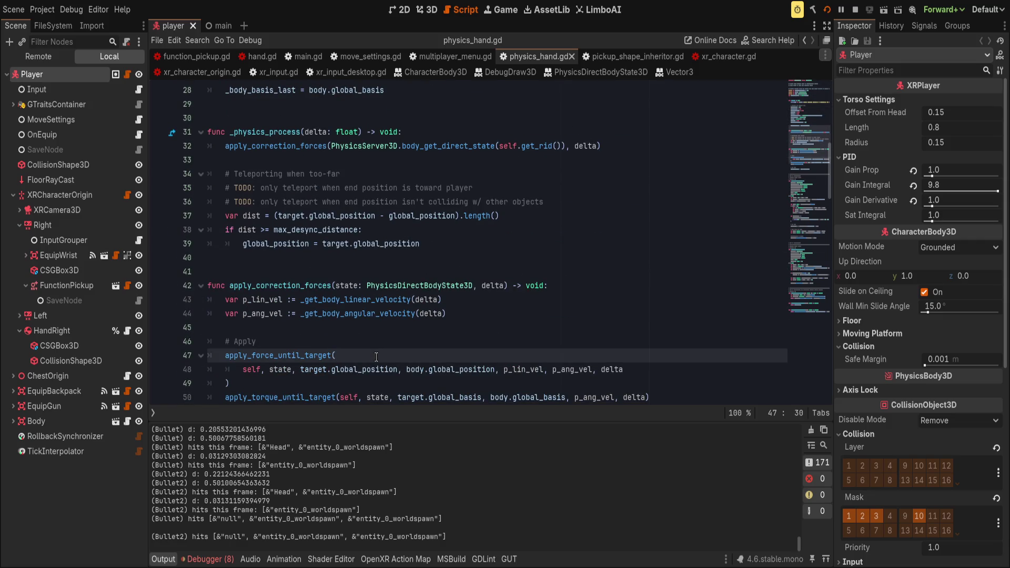
scroll(376, 357, "down", 2)
left_click(380, 330)
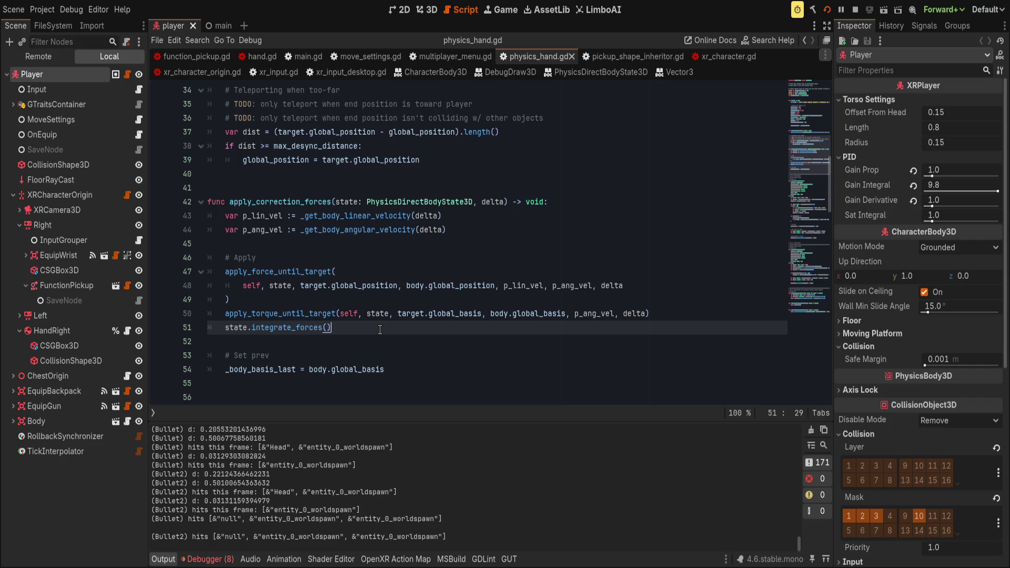
left_click(434, 242)
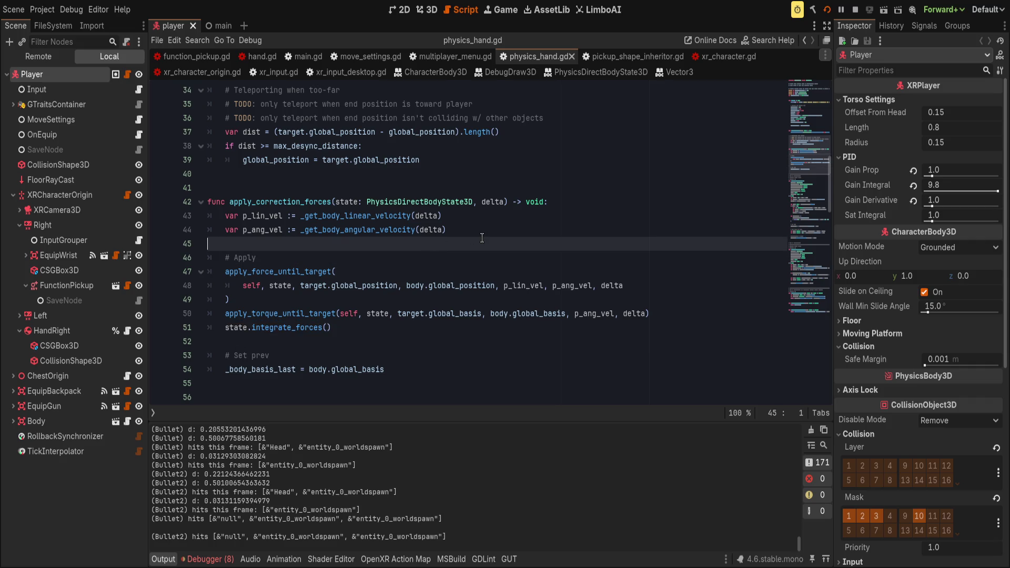
- Add a print_debug with 'lin:' and 'ang:' %s placeholders formatted with [p_lin_vel, p_ang_vel]
key("Return")
type("print(")
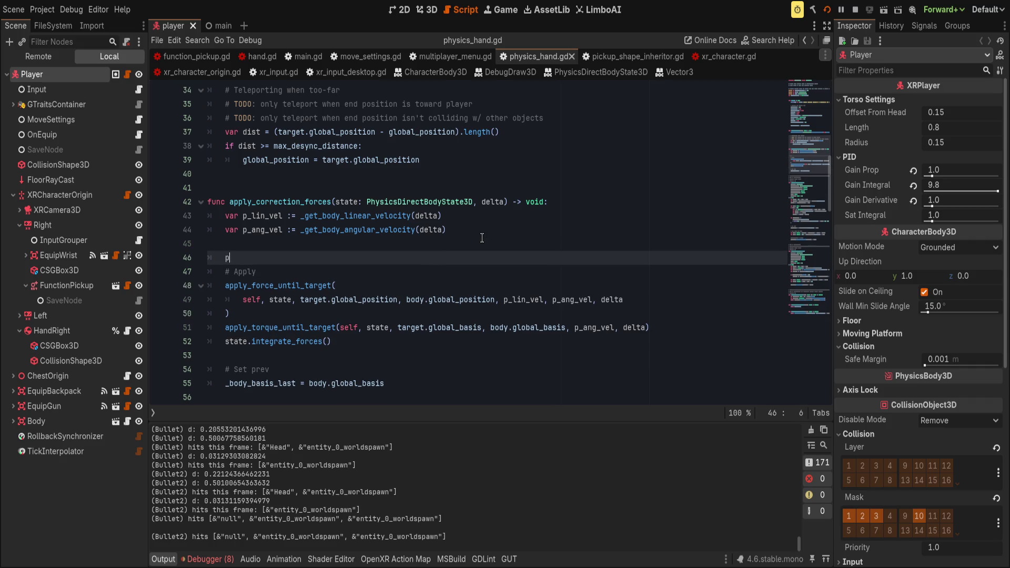
key("Left")
type("_debug")
key("Right")
type("\"%s")
type(" %s")
key("Left")
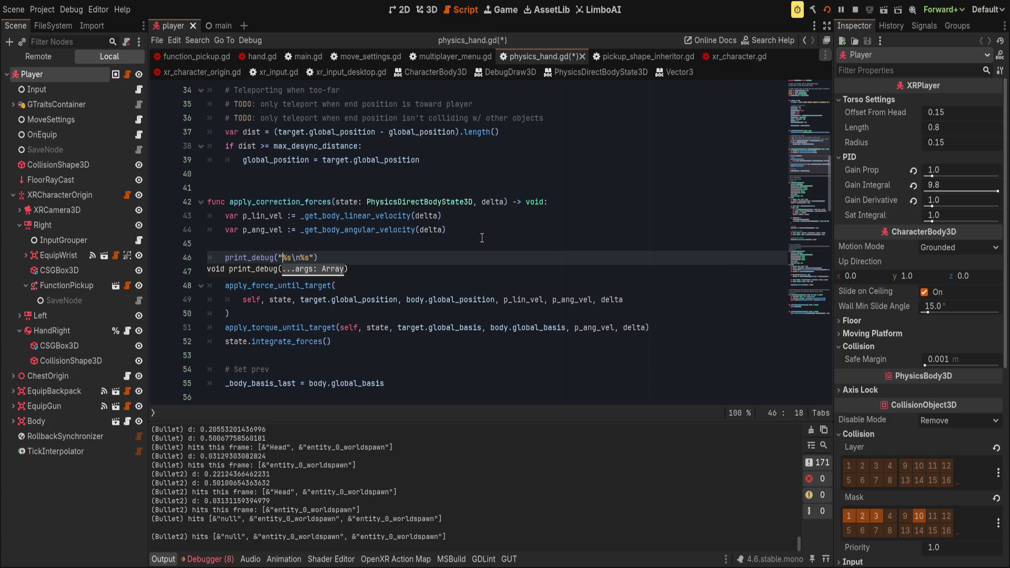
type("linL:")
key("Left")
key("Left")
key("BackSpace")
key("Right")
key("Right")
key("Right")
key("Right")
type("ang:")
key("Right")
key("Right")
key("Right")
type("% [")
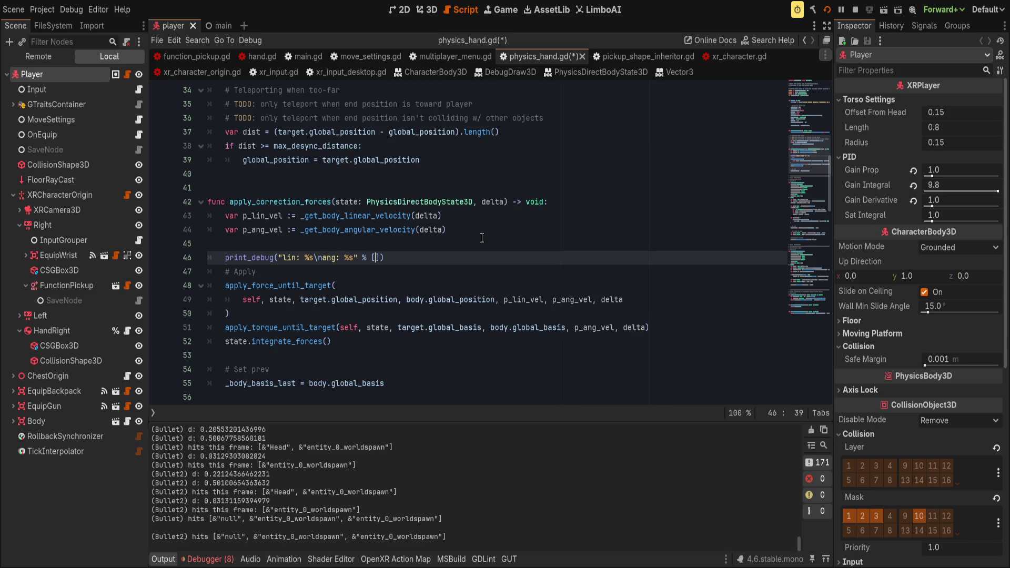
type("p_lin_vel, ")
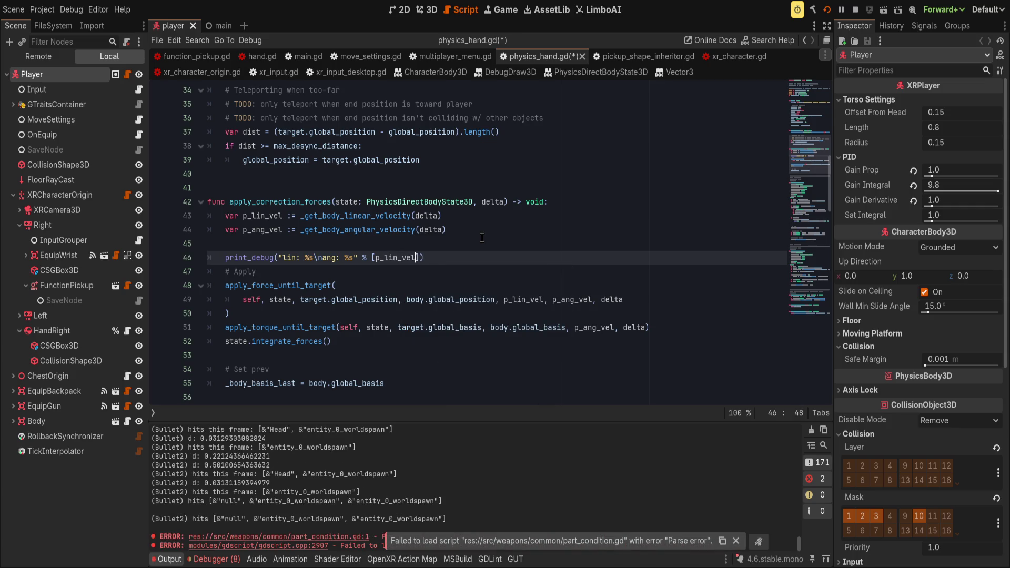
type("p_ang_vel")
- Add a blank line below the debug print and save the script
key("End")
key("Return")
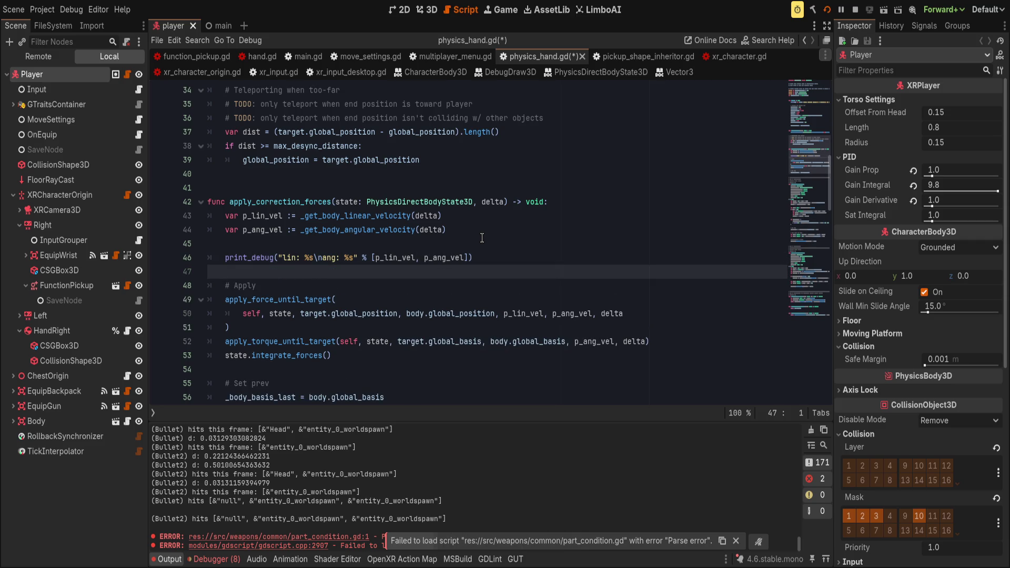
left_click(479, 301)
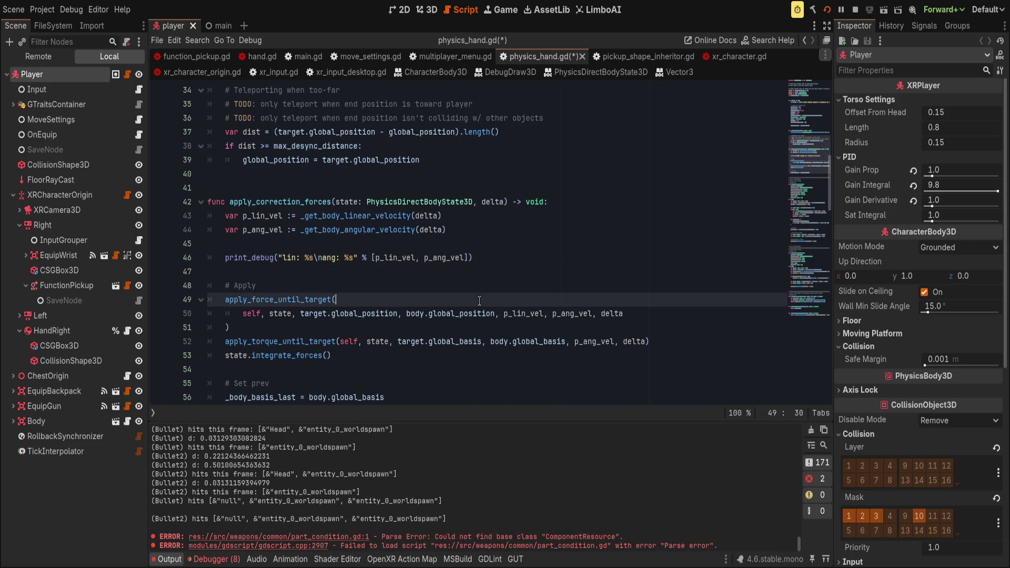
key("ctrl+s")
key("Left")
key("Left")
key("Left")
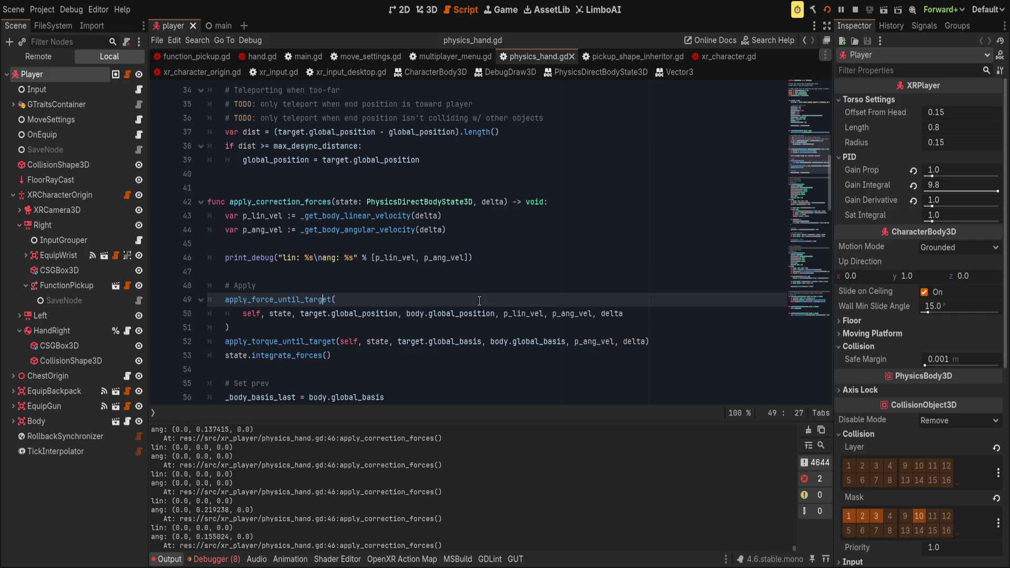
scroll(367, 282, "down", 2)
left_click(400, 313)
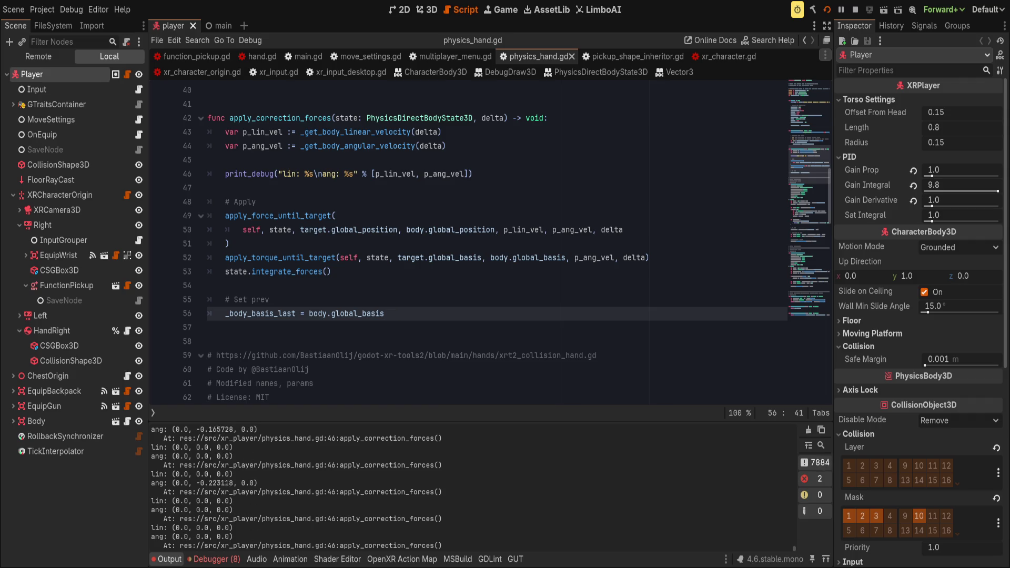
key("alt+Tab")
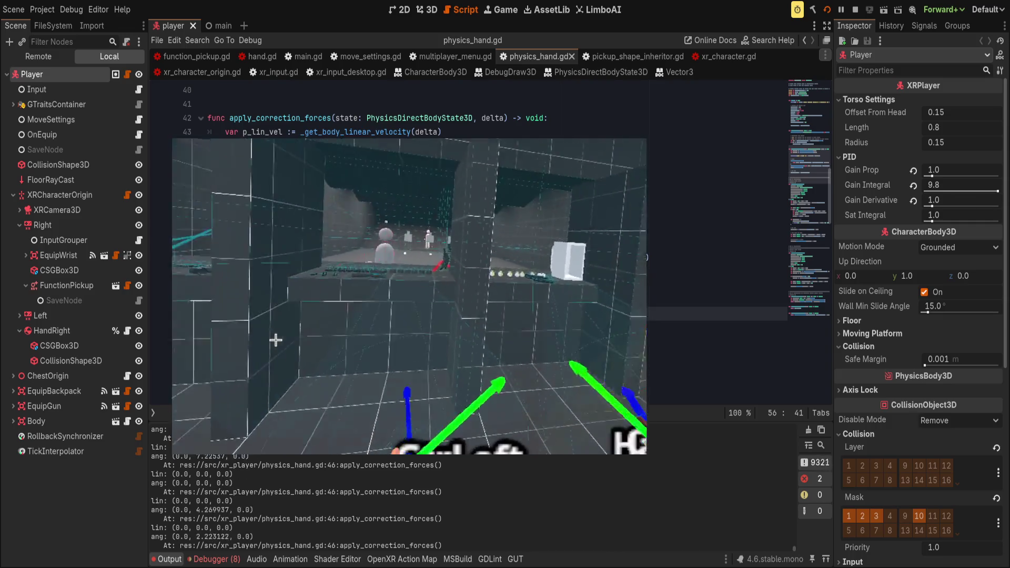
left_click(256, 321)
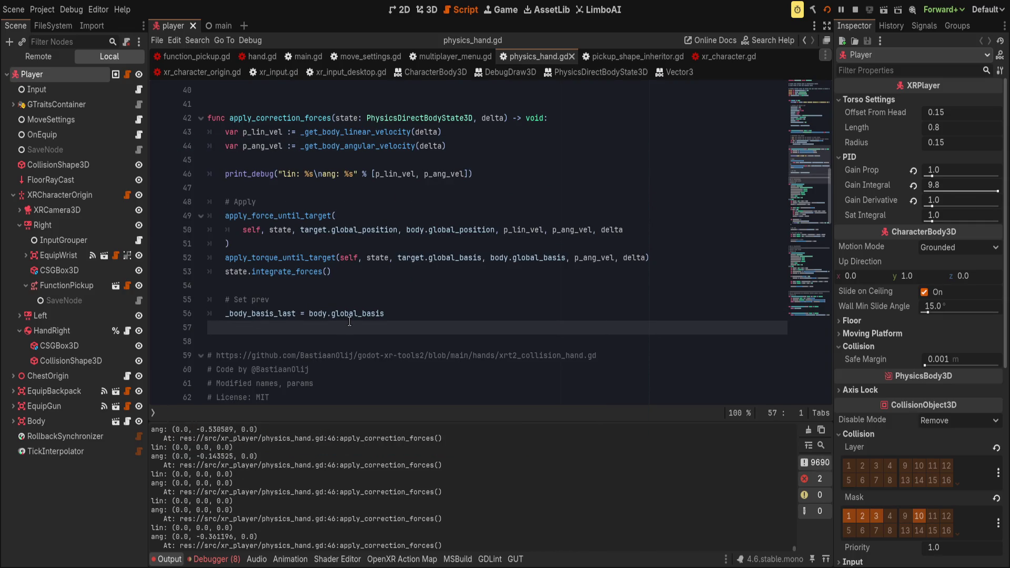
scroll(350, 321, "down", 8)
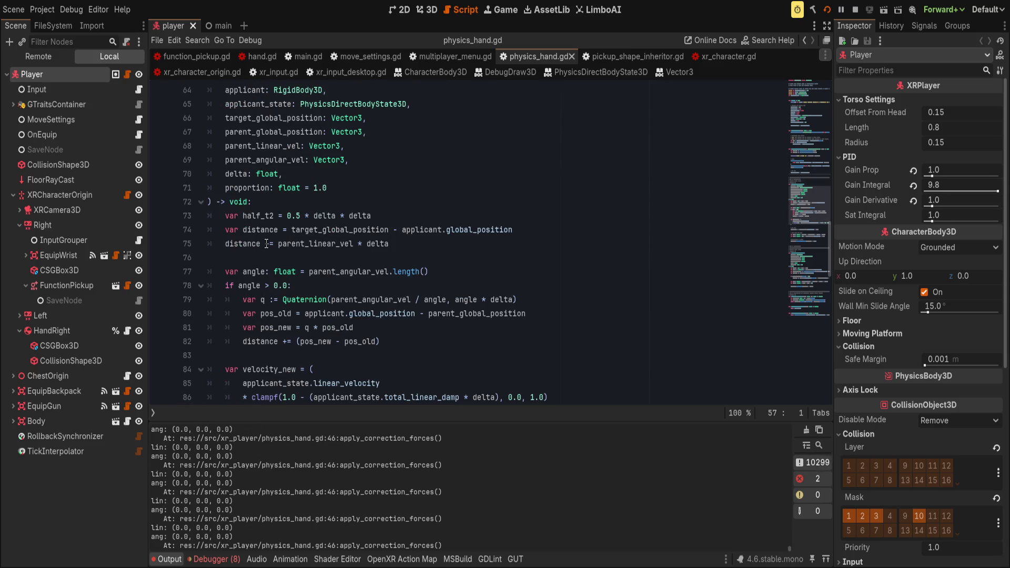
- Move target_global_position to the end of line 74's distance subtraction
double_click(350, 233)
key("BackSpace")
key("Delete")
key("Delete")
key("Delete")
key("End")
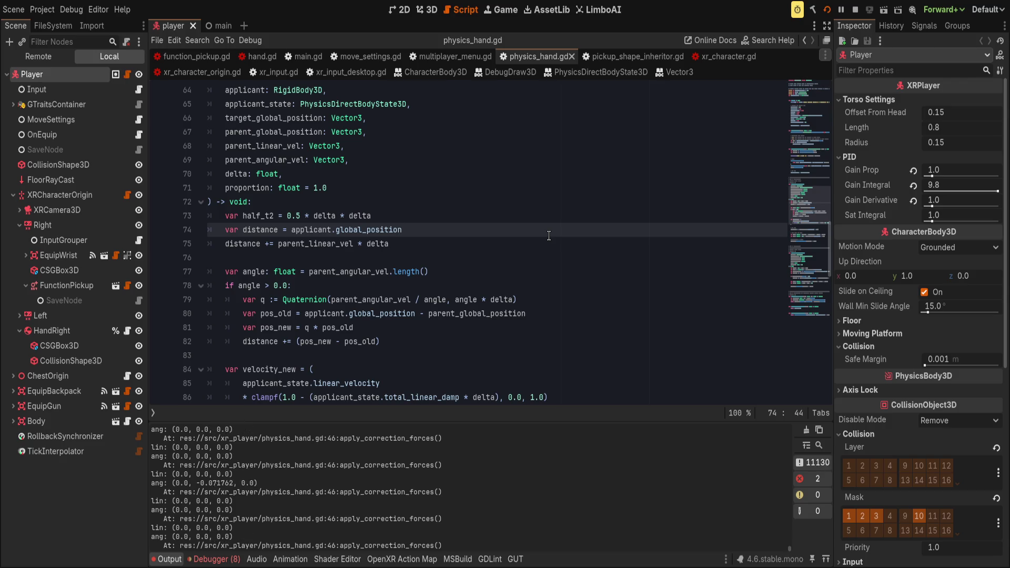
type(" - target_global_position")
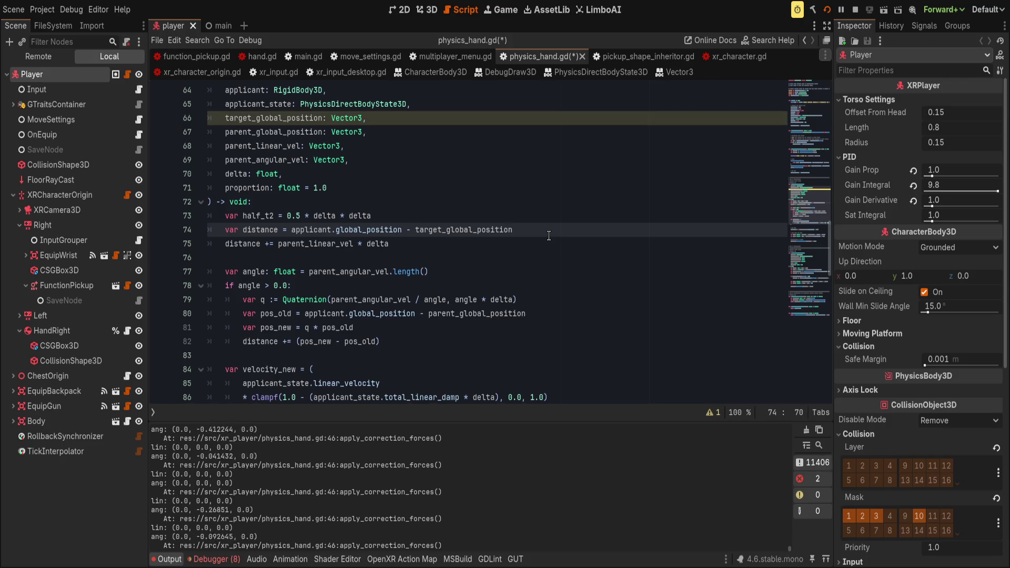
- Review the applicant.global_position usage on lines 75–82 and save physics_hand.gd
double_click(324, 314)
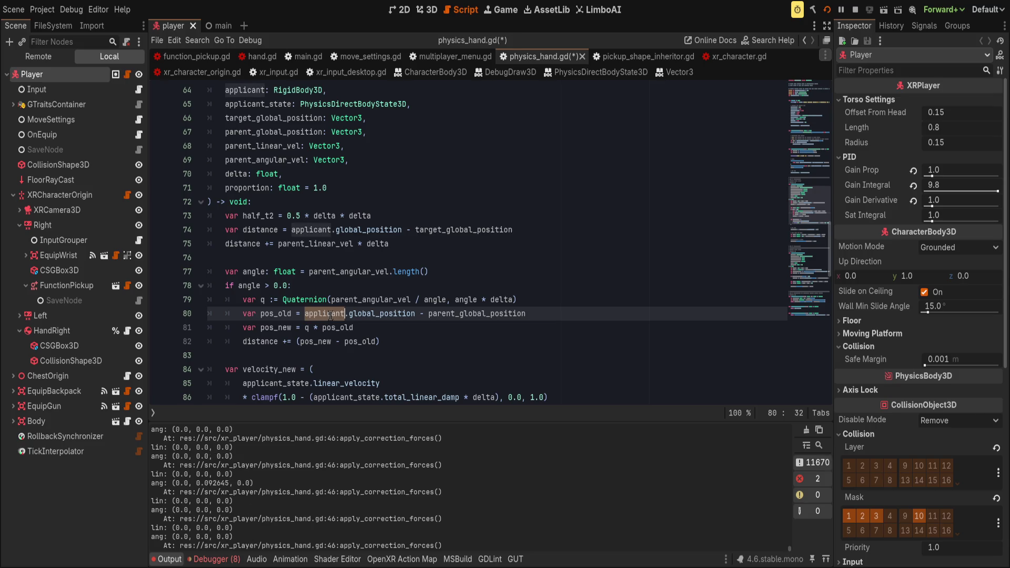
double_click(381, 314)
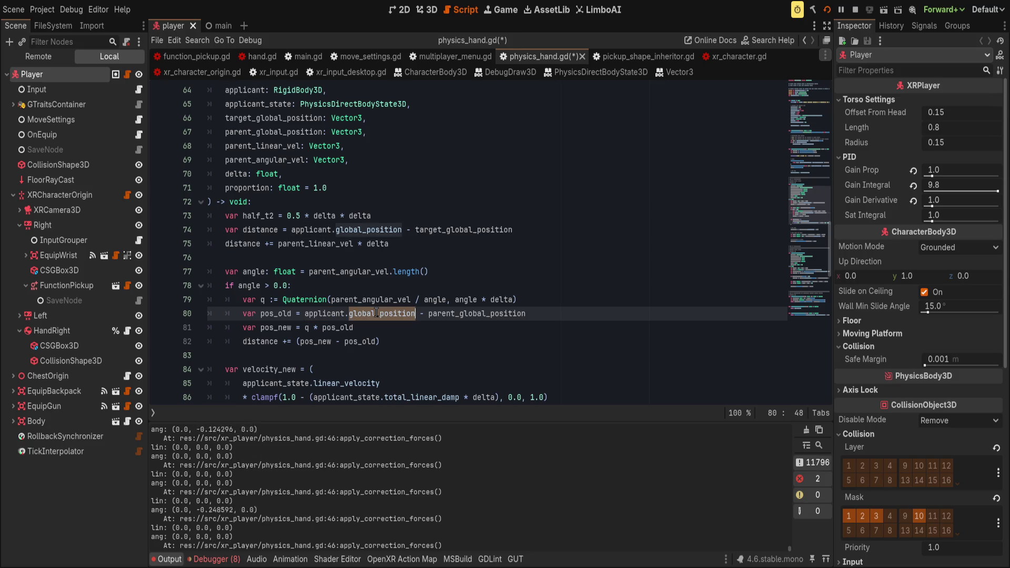
left_click(271, 235)
left_click(399, 245)
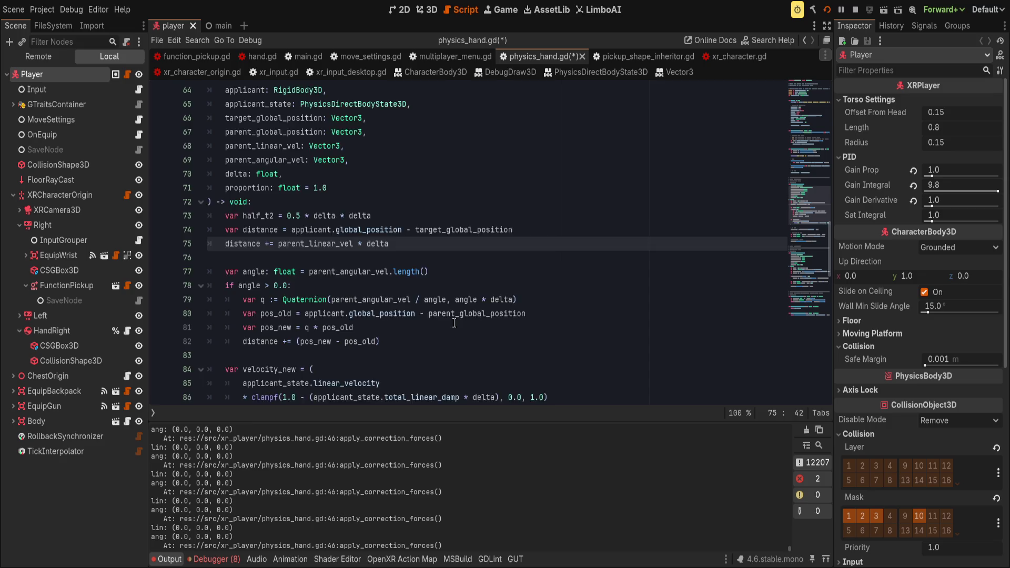
scroll(454, 324, "down", 1)
left_click(453, 288)
left_click(453, 294)
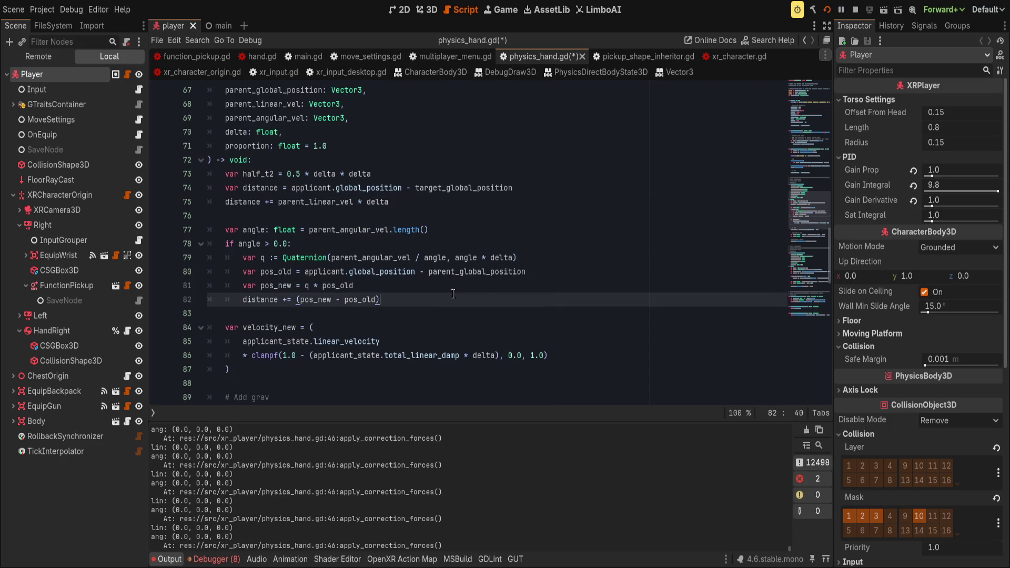
scroll(453, 294, "up", 1)
left_click(548, 315)
scroll(553, 336, "up", 1)
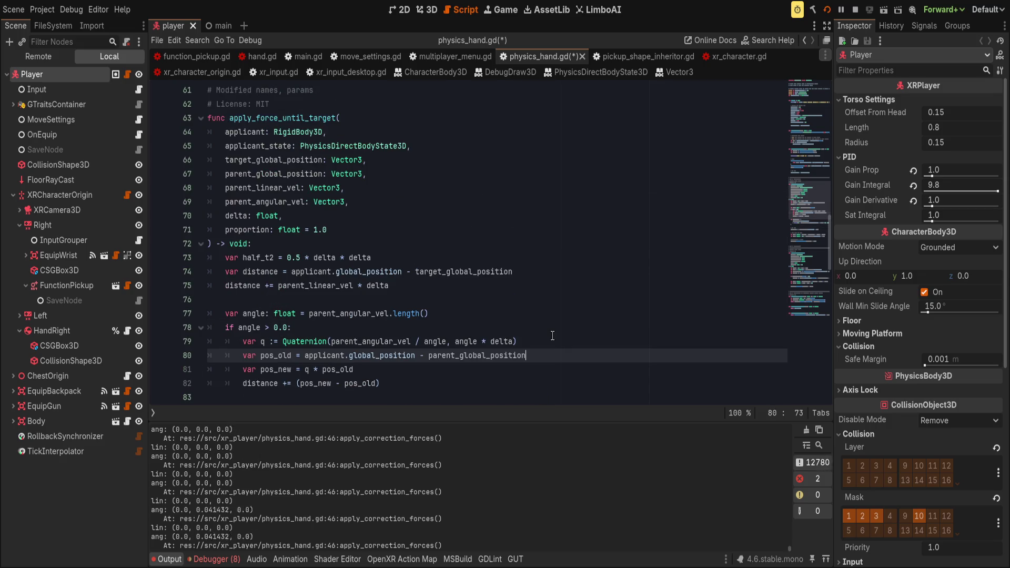
scroll(553, 336, "down", 1)
key("ctrl+s")
key("Left")
key("Left")
key("Left")
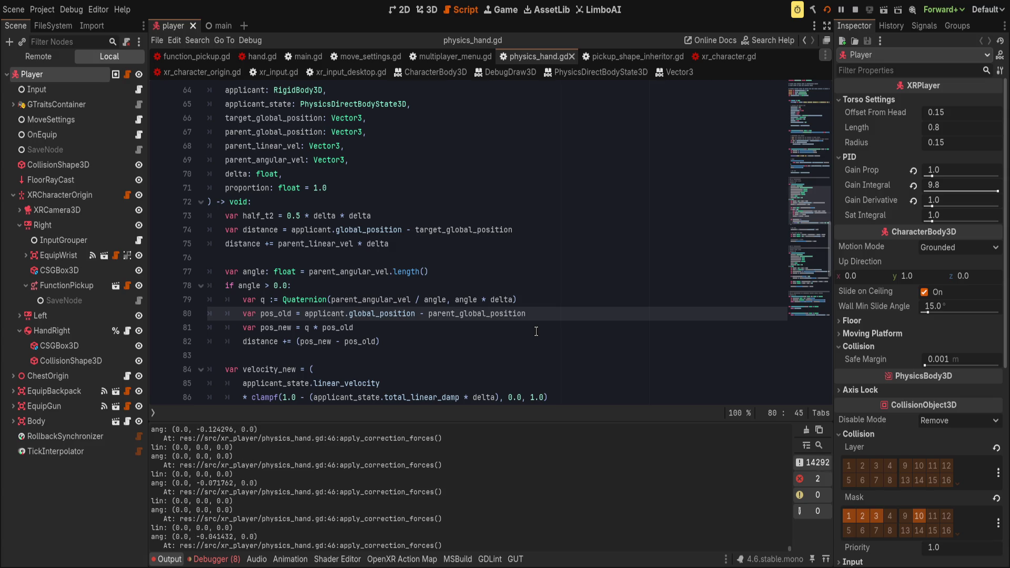
left_click(519, 331)
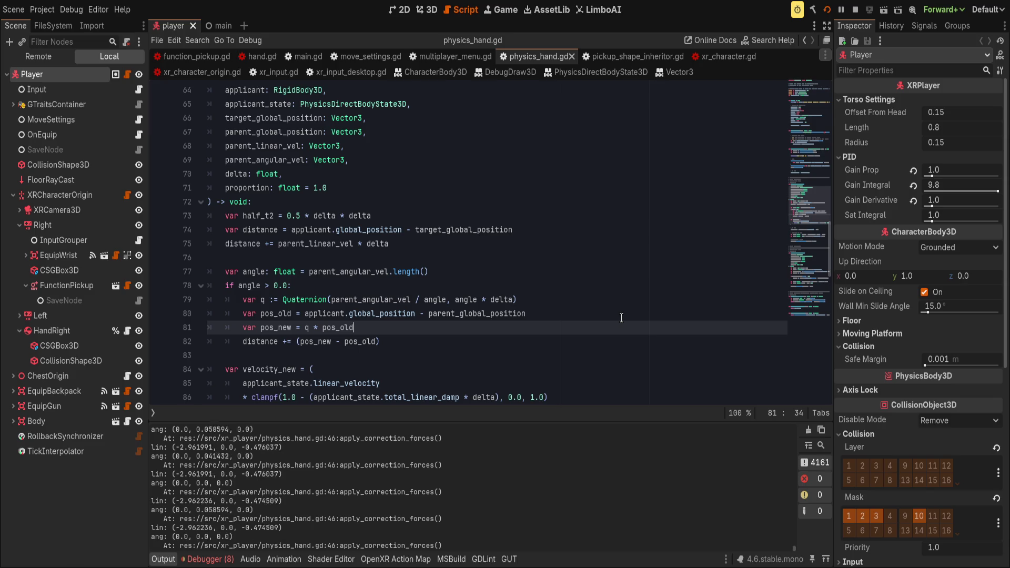
- Undo back so line 74 reads 'var distance = applicant.global_position -'
left_click(521, 285)
left_click(540, 314)
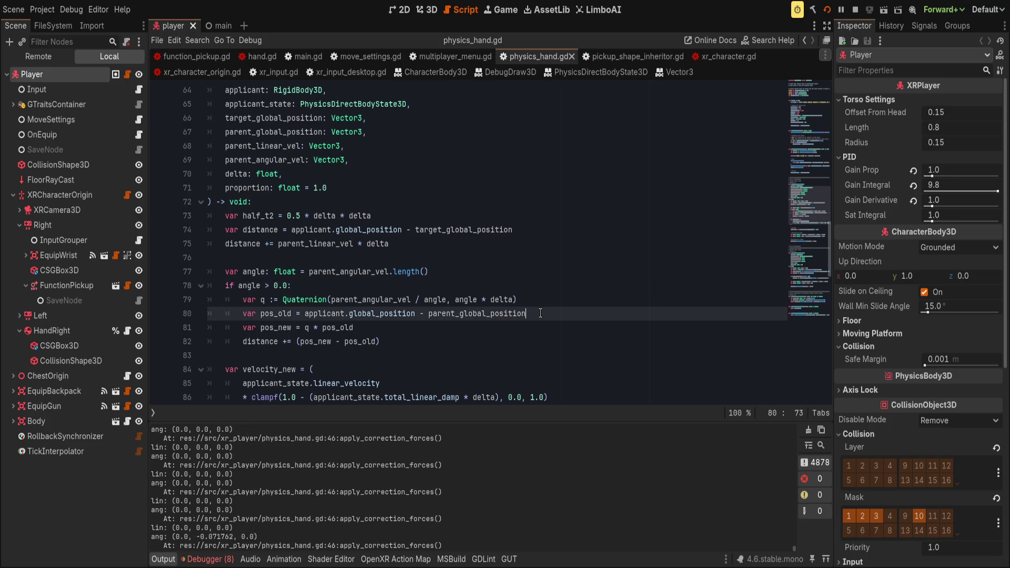
key("ctrl+Home")
key("ctrl+z")
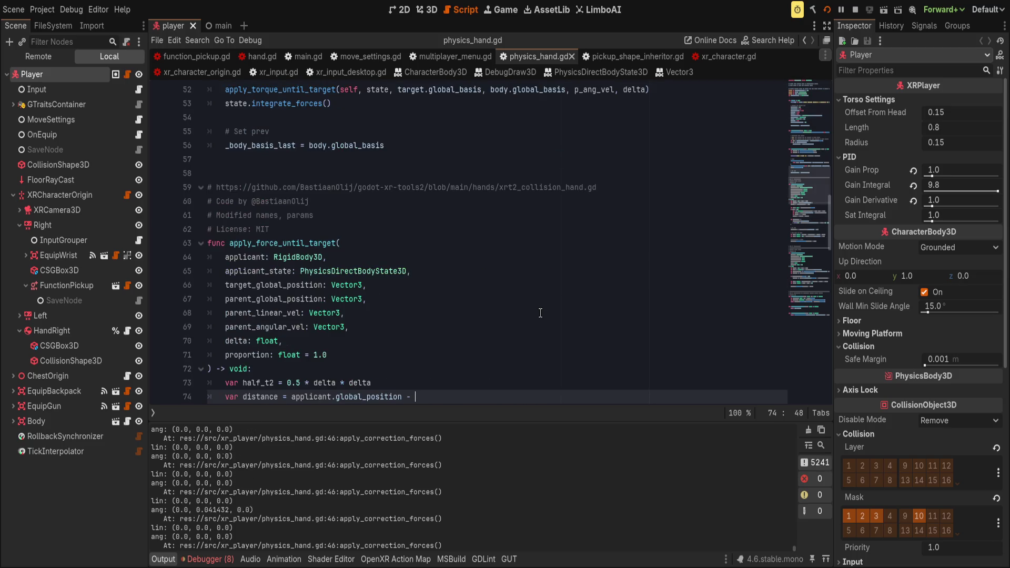
- Make line 74 read target_global_position - applicant.global_position and save the script
key("ctrl+z")
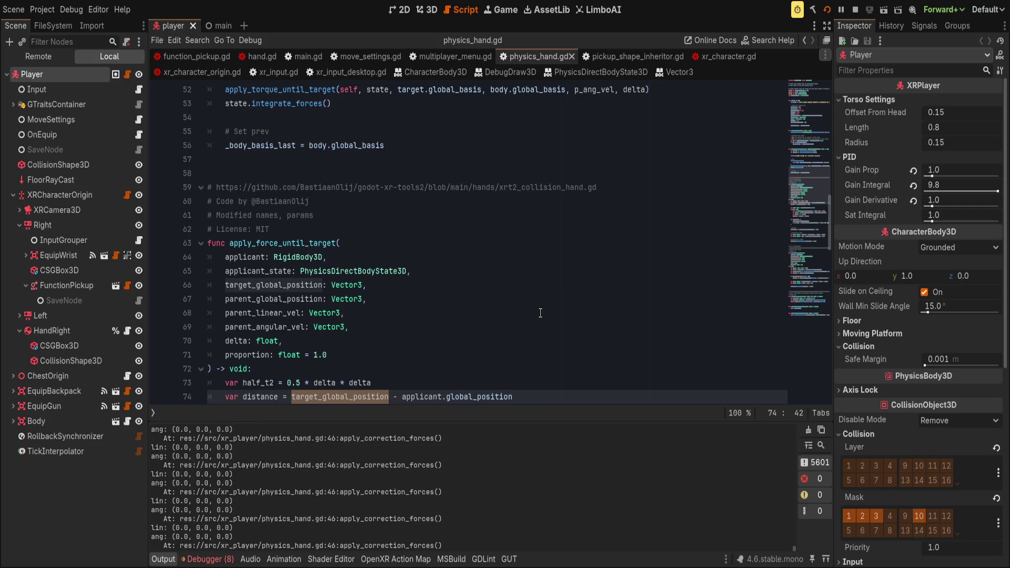
key("ctrl+s")
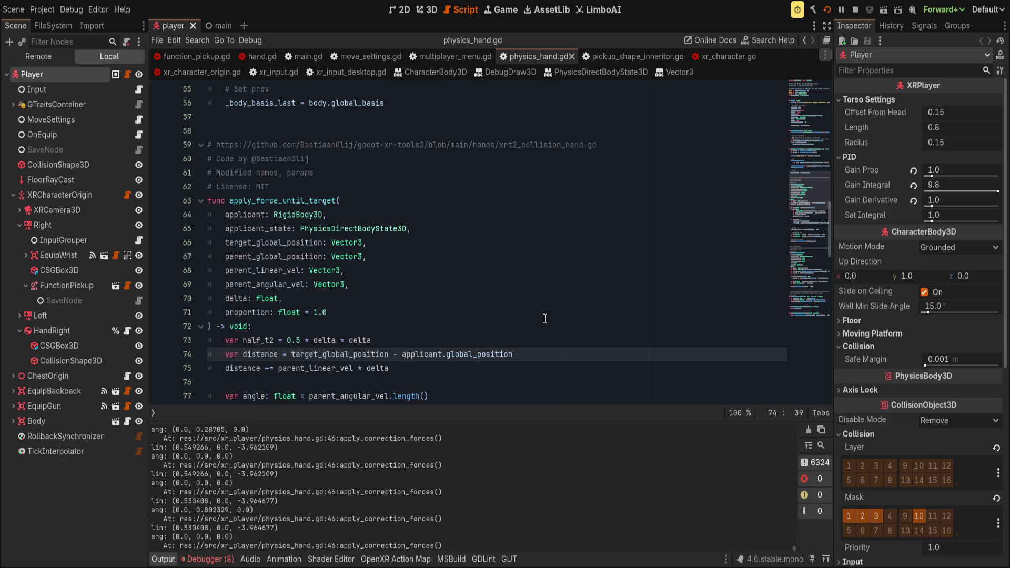
left_click(70, 62)
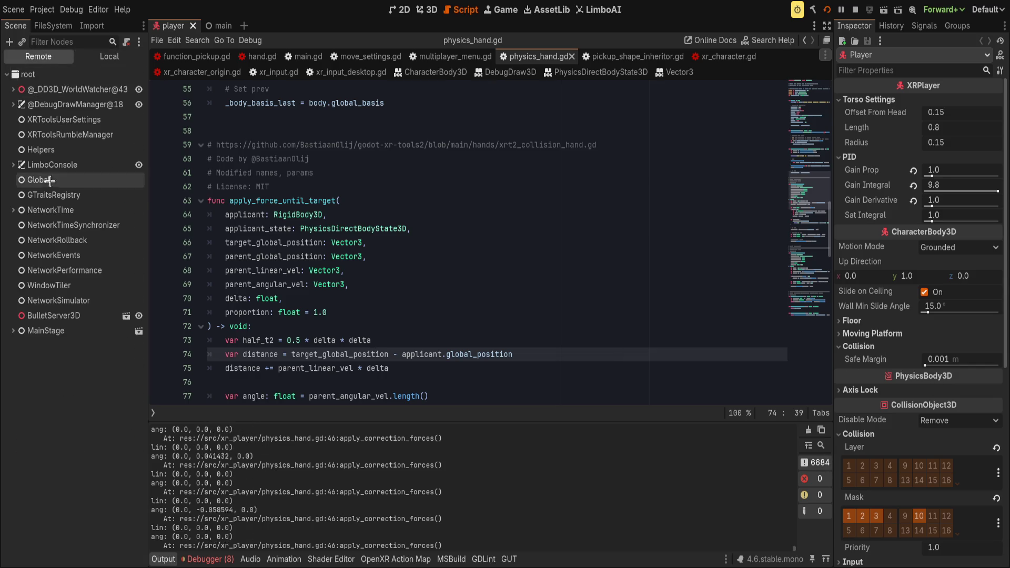
- Select HandRight under MainStage > World3D > 1 > XRCharacterOrigin in the remote tree
left_click(12, 331)
left_click(20, 421)
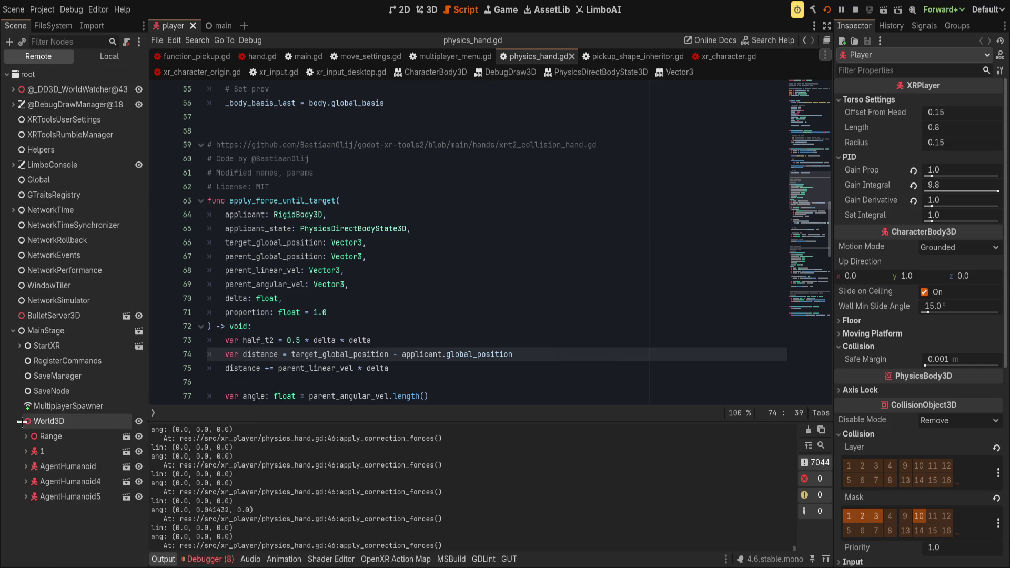
left_click(23, 452)
left_click(26, 451)
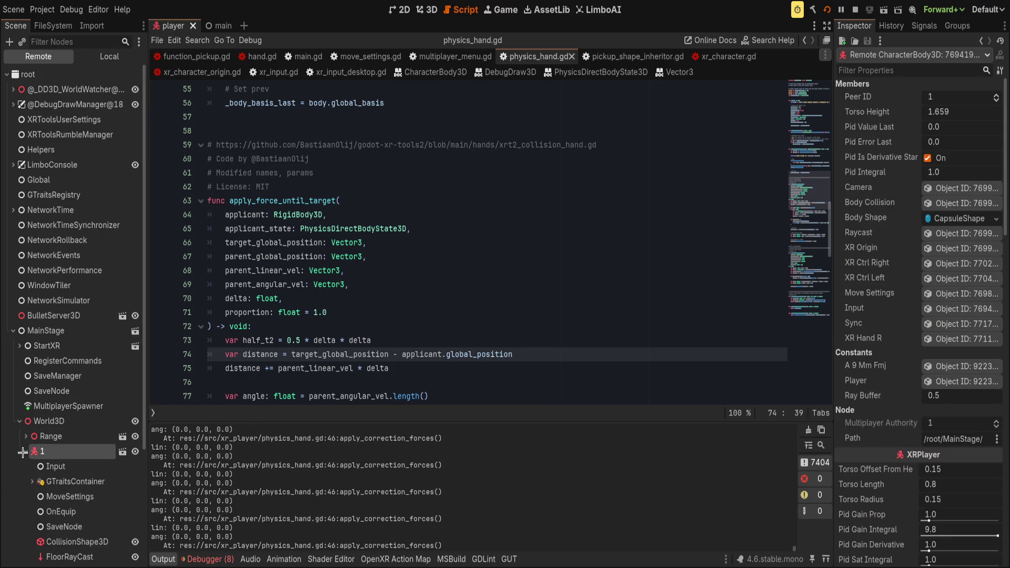
scroll(30, 421, "down", 3)
left_click(32, 420)
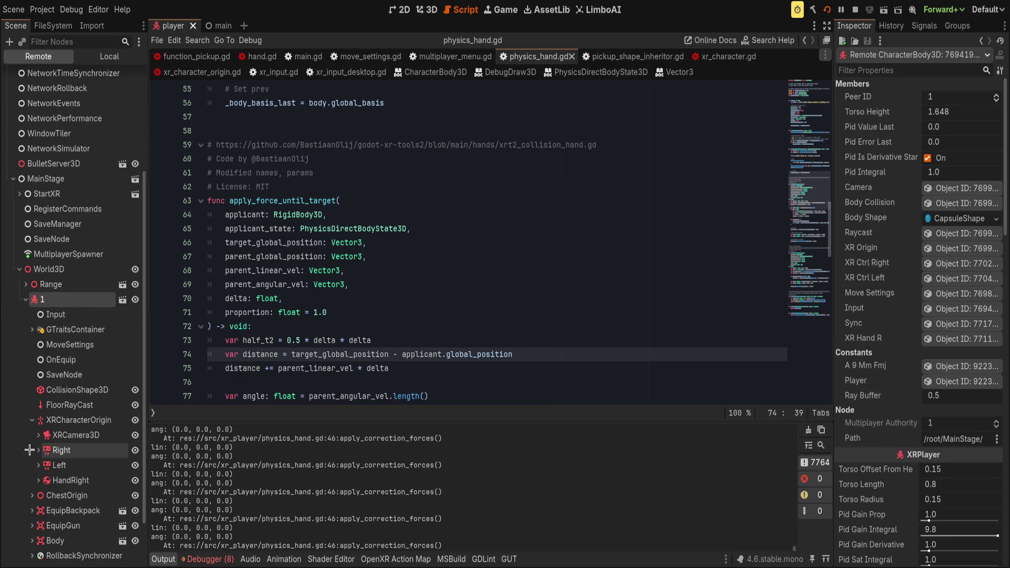
left_click(39, 480)
left_click(71, 480)
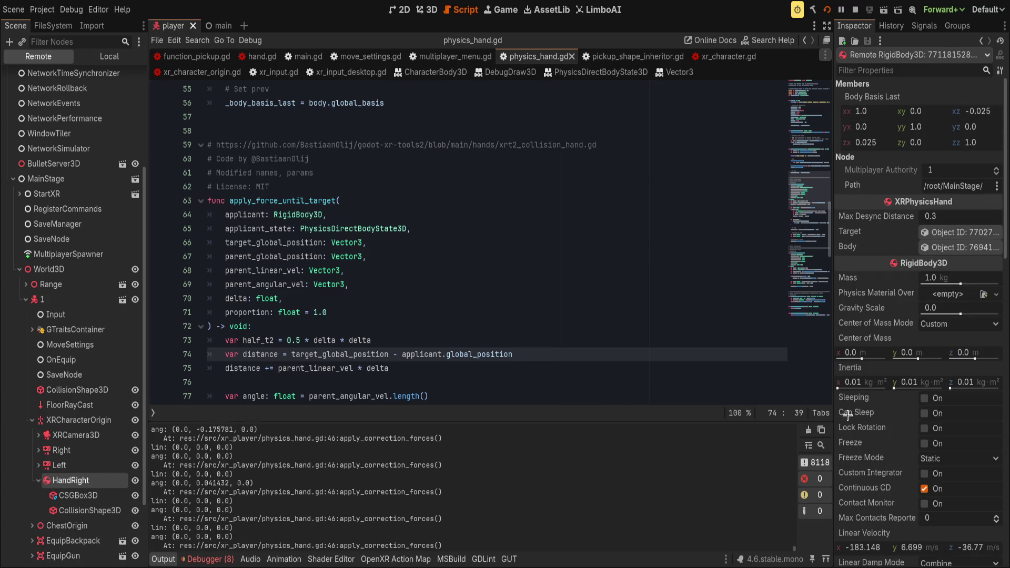
- Read HandRight's live linear velocity (-91.684, 1.711, -17.412 m/s), then pause the game
scroll(893, 427, "down", 5)
scroll(894, 427, "down", 7)
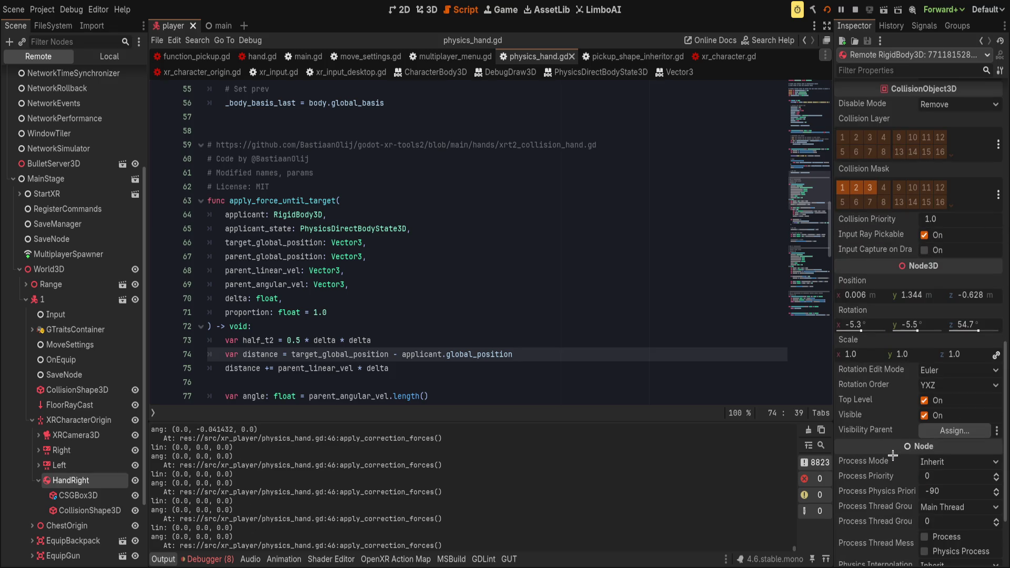
scroll(858, 476, "up", 6)
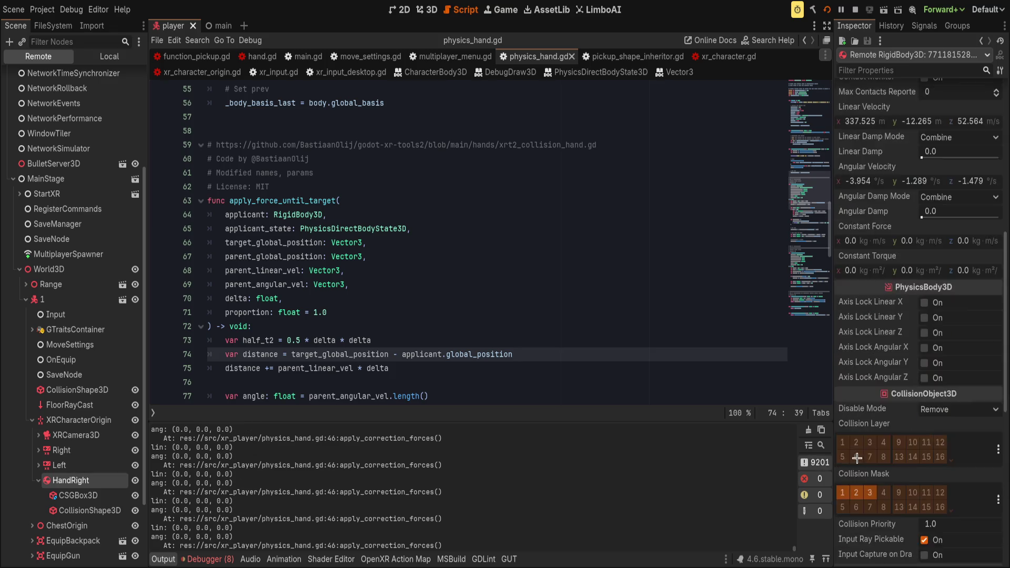
scroll(863, 377, "up", 3)
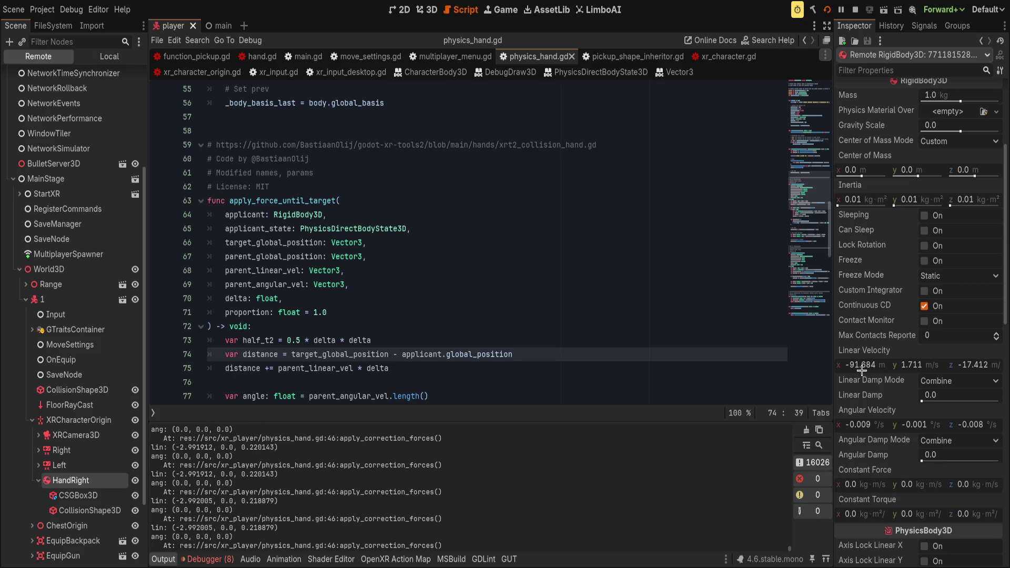
left_click(841, 9)
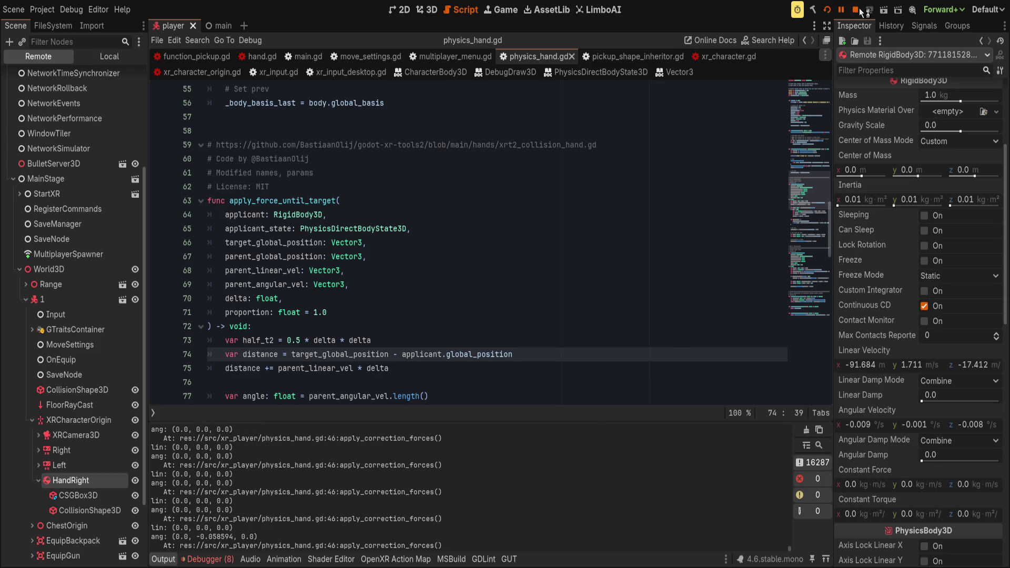
- Stop the game and select Right's InputGrouper, revealing Left's children in the local tree
left_click(858, 10)
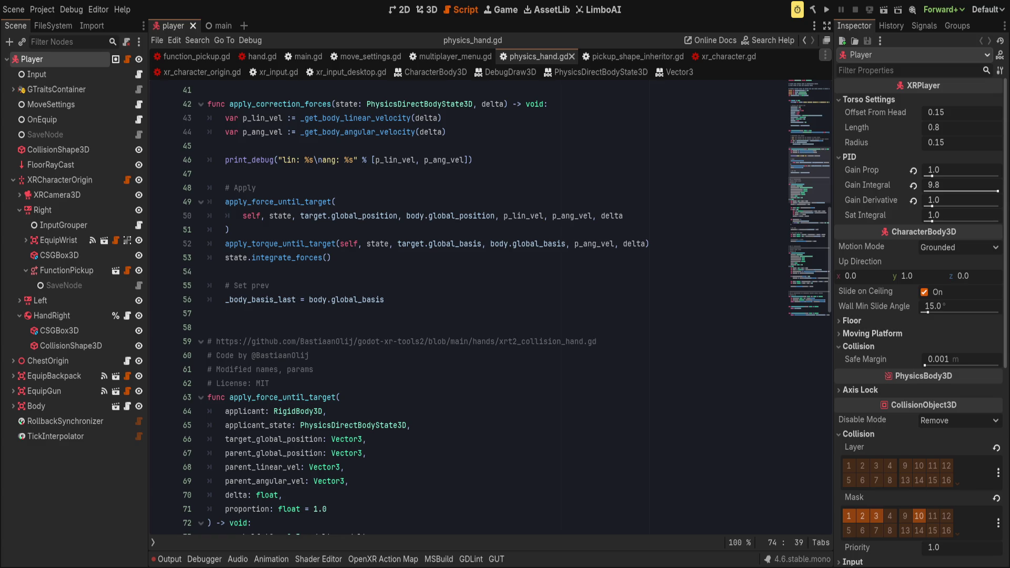
left_click_drag(63, 225, 26, 300)
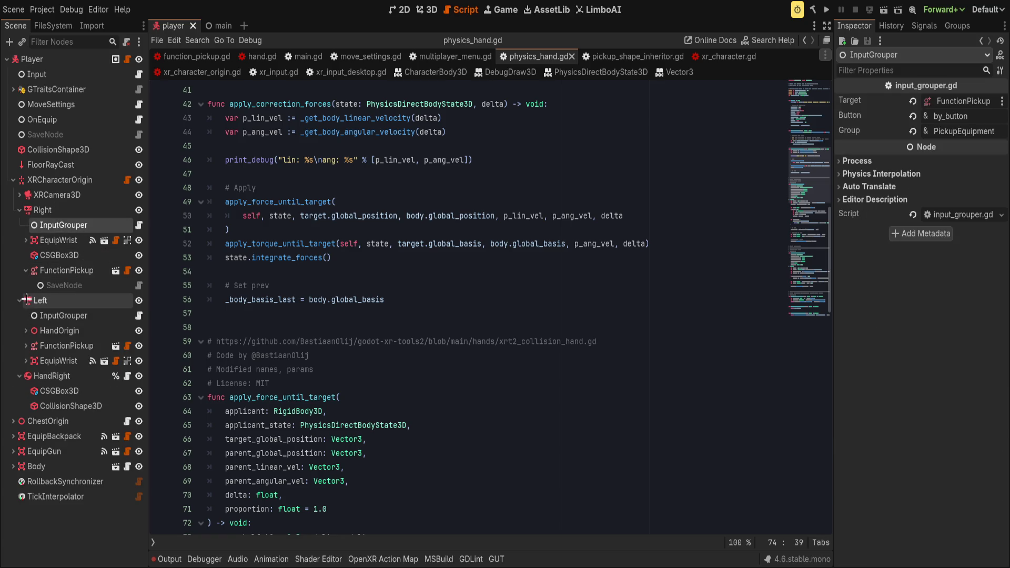
left_click(52, 316)
left_click(66, 405, "shift")
key("ctrl+x")
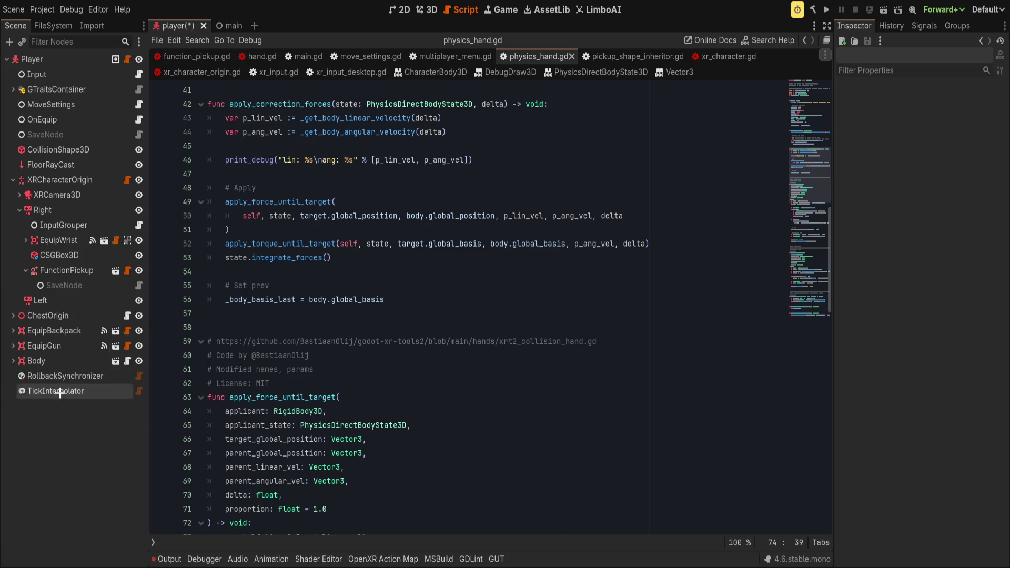
left_click(63, 285)
left_click(72, 225, "shift")
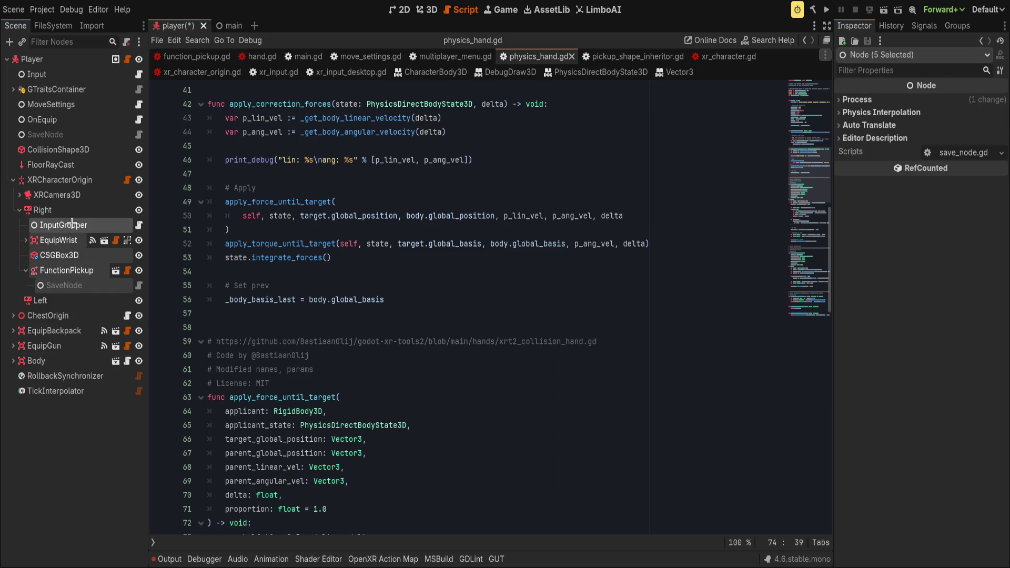
key("ctrl+x")
left_click(20, 195)
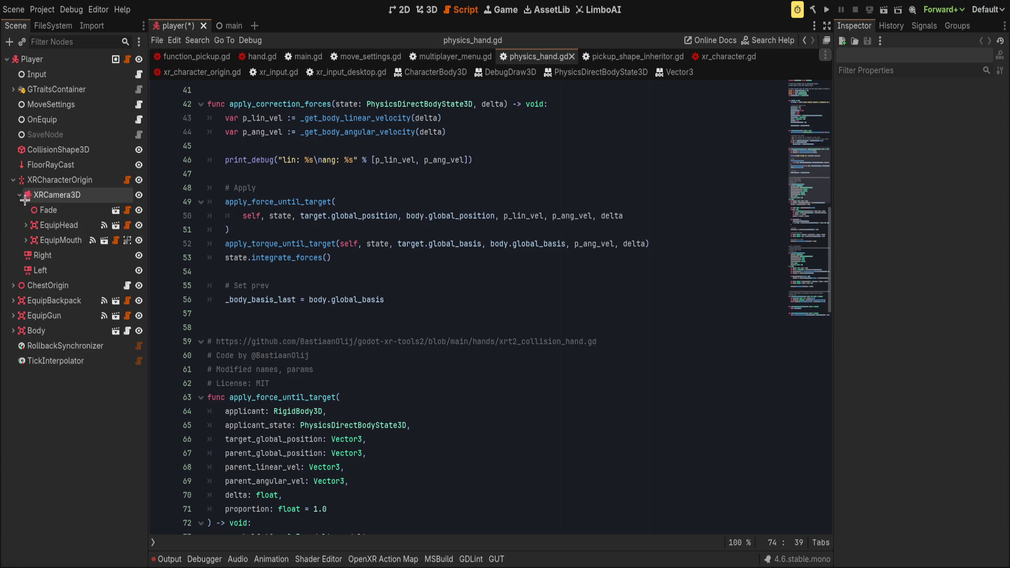
left_click(60, 240)
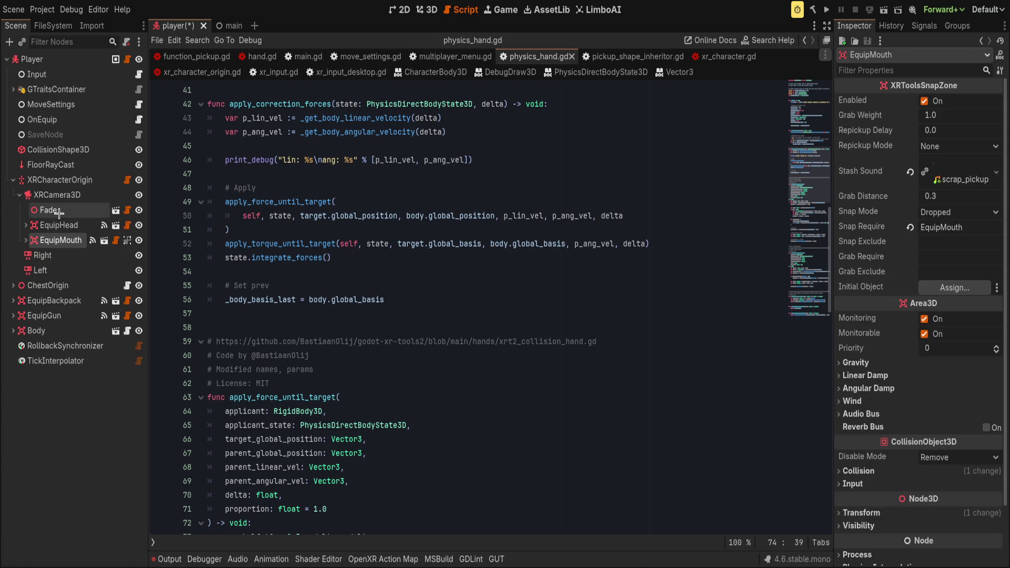
left_click(58, 212, "shift")
key("ctrl+x")
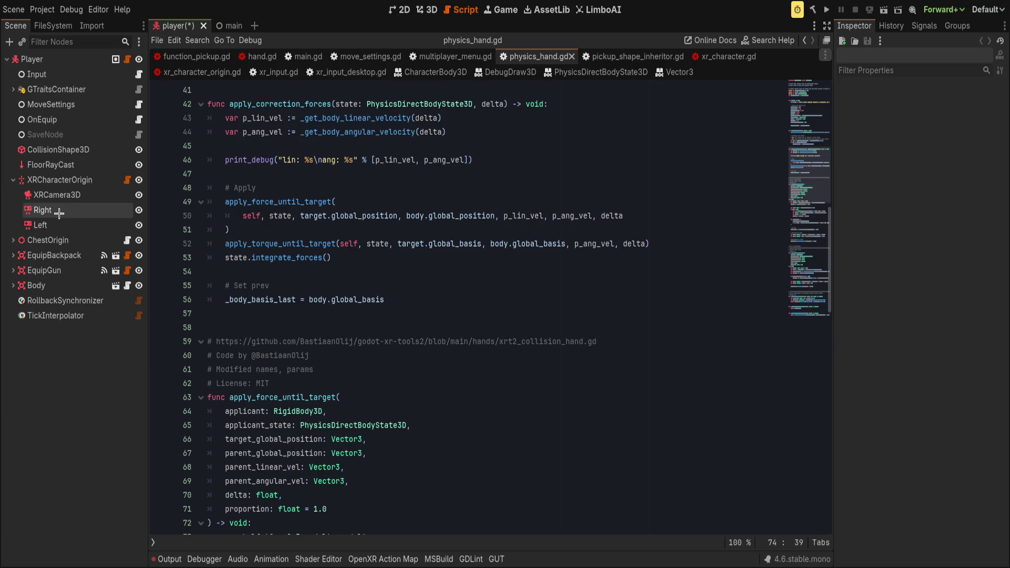
left_click(83, 181)
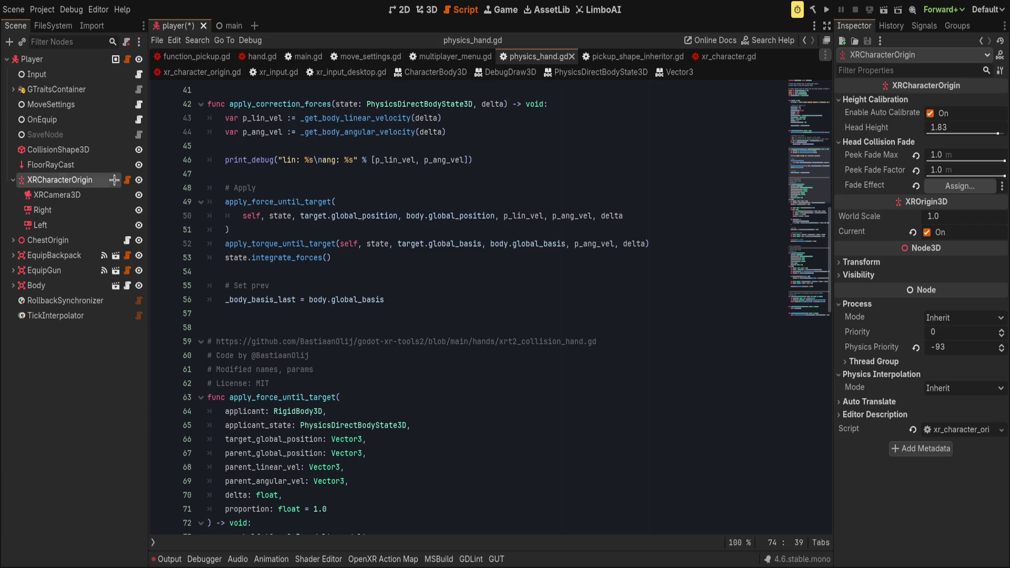
left_click(79, 59)
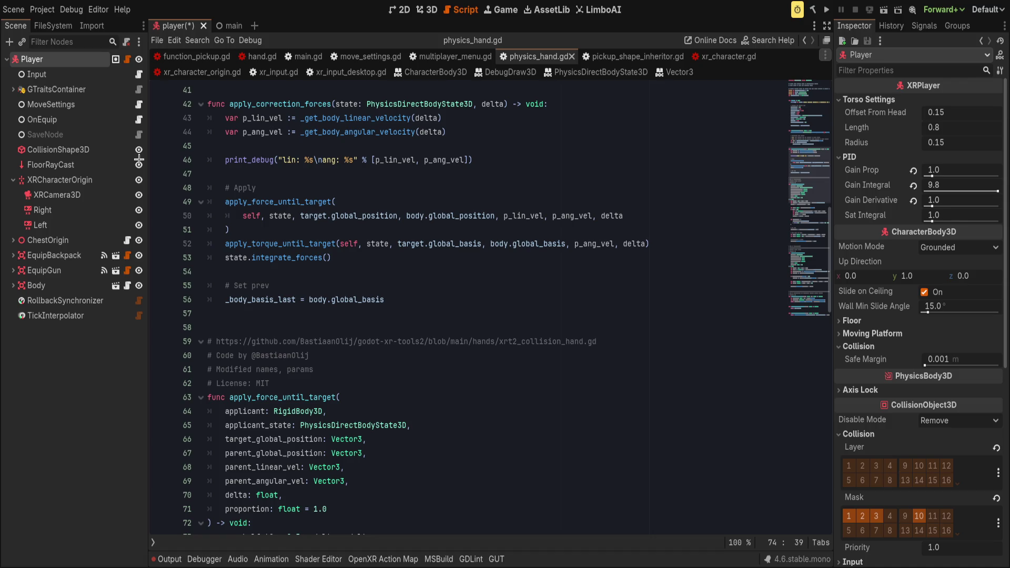
left_click(79, 180)
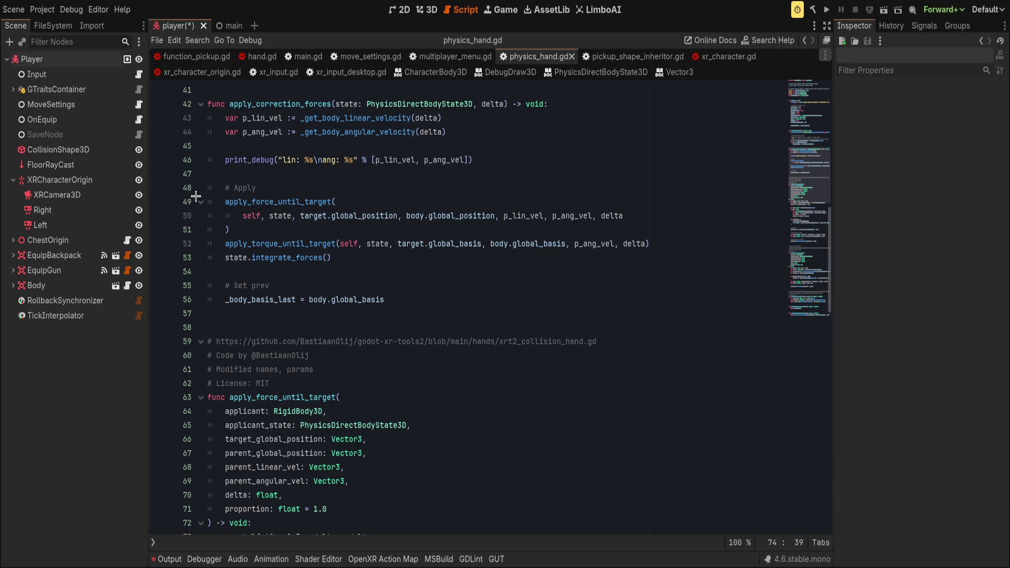
left_click_drag(150, 200, 209, 200)
- Under res://addons, collapse godot-xr-tools and netfox and expand godot-xr-tools2
left_click(53, 25)
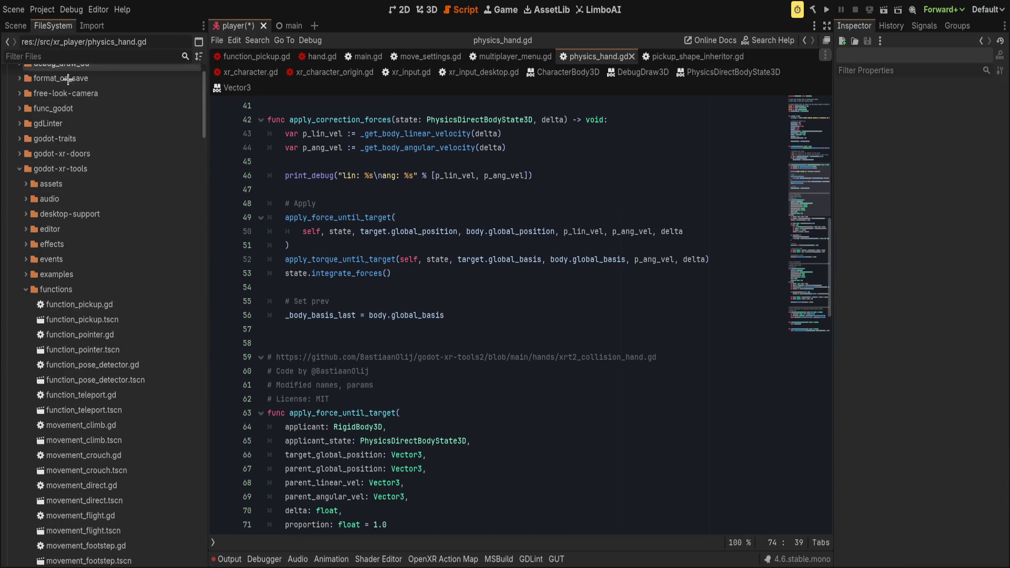
scroll(105, 211, "up", 3)
left_click(40, 104)
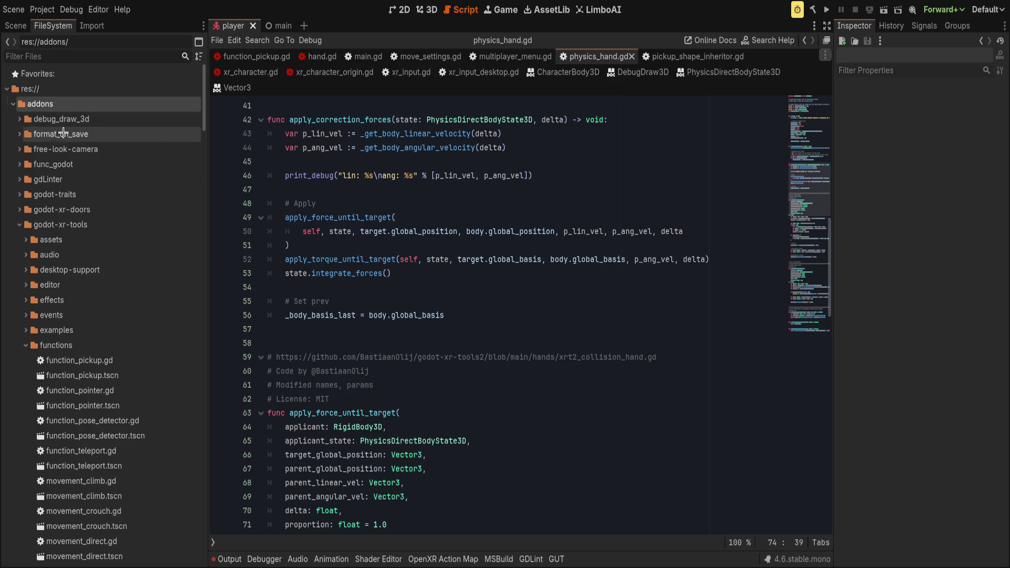
left_click(20, 225)
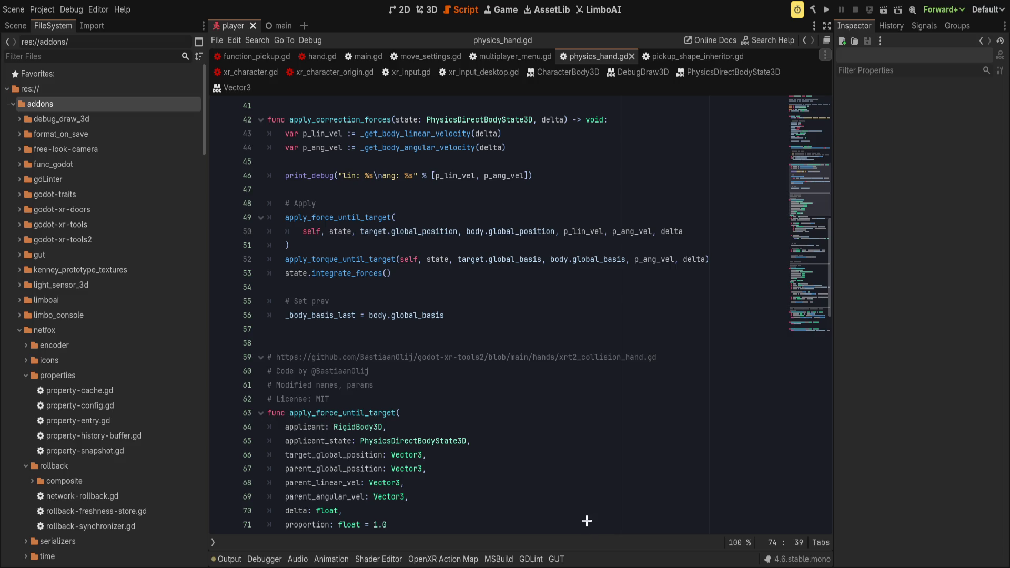
left_click(572, 347)
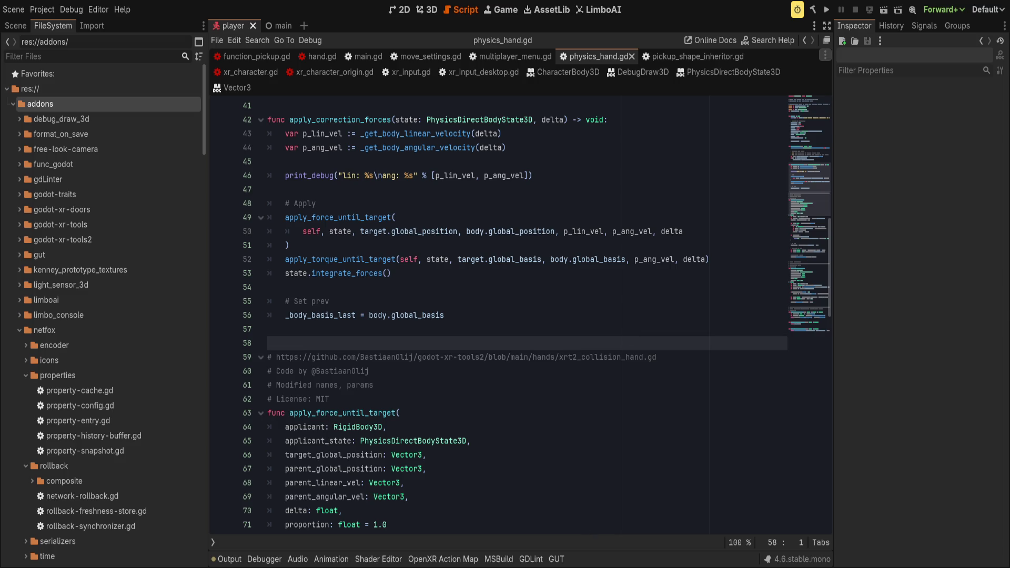
left_click(457, 316)
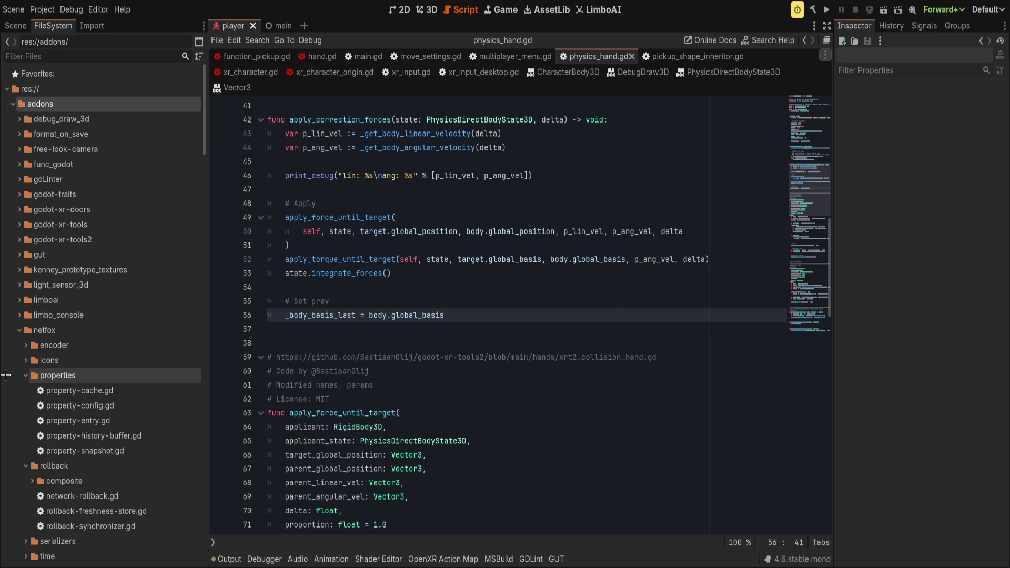
left_click(16, 330)
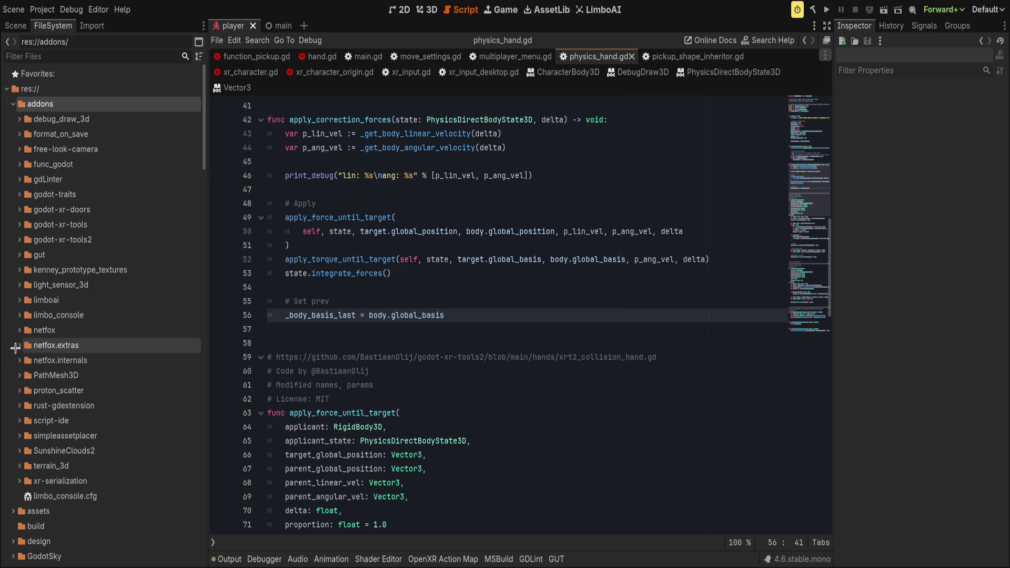
left_click(18, 241)
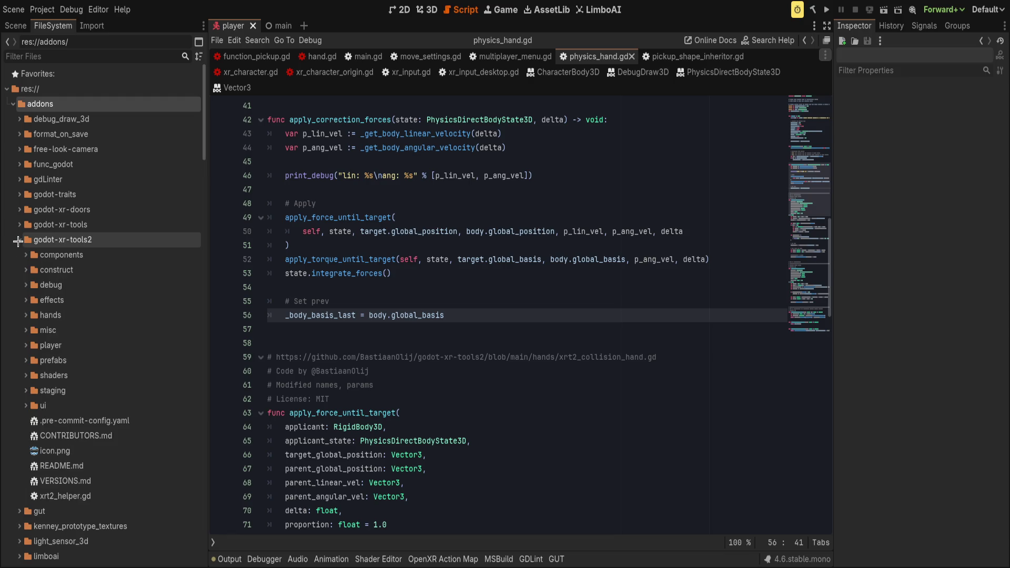
left_click(15, 25)
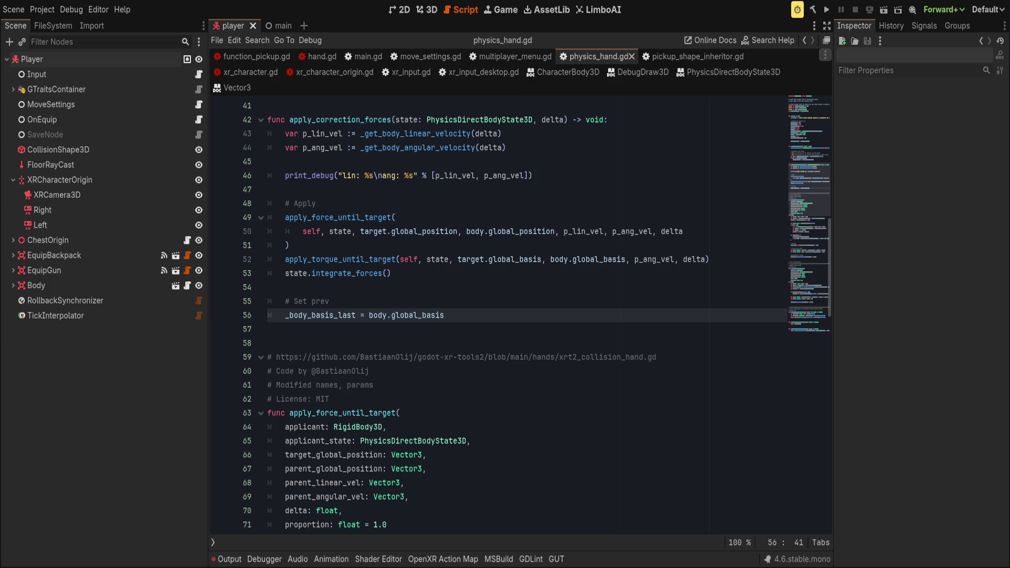
- Select the Player nodes from Input through FloorRayCast as one range
left_click(105, 74)
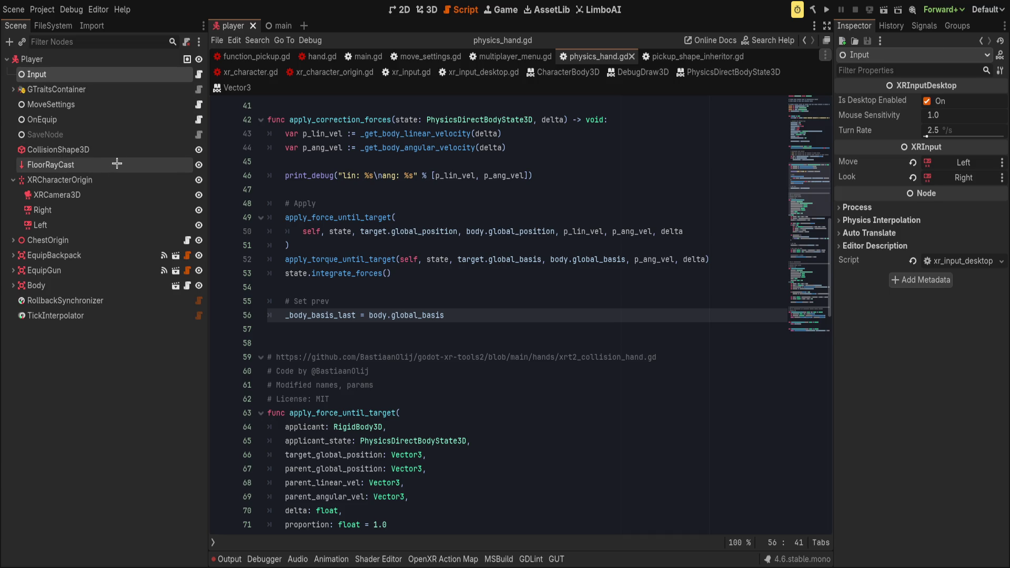
scroll(546, 217, "up", 6)
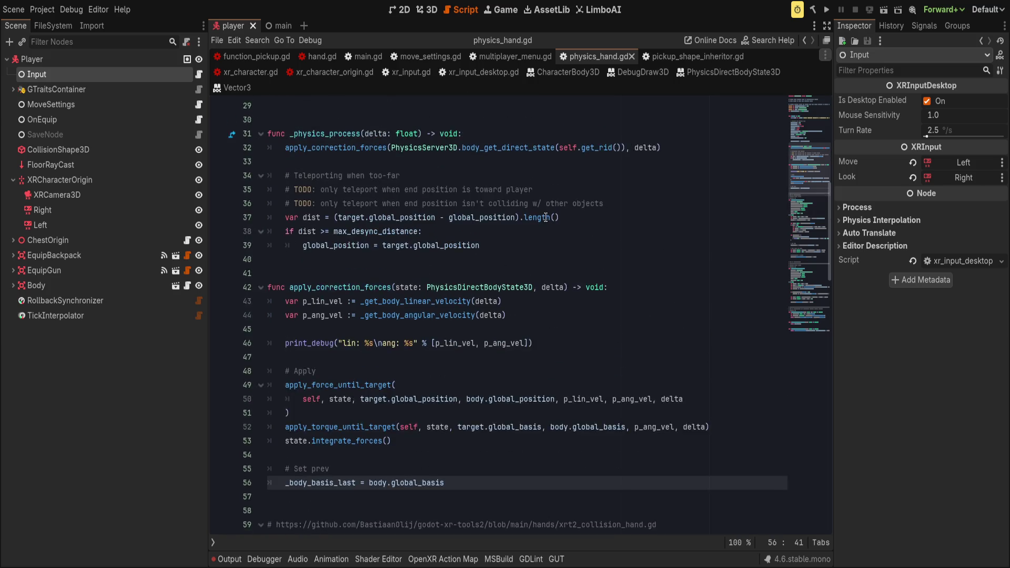
left_click(102, 167, "shift")
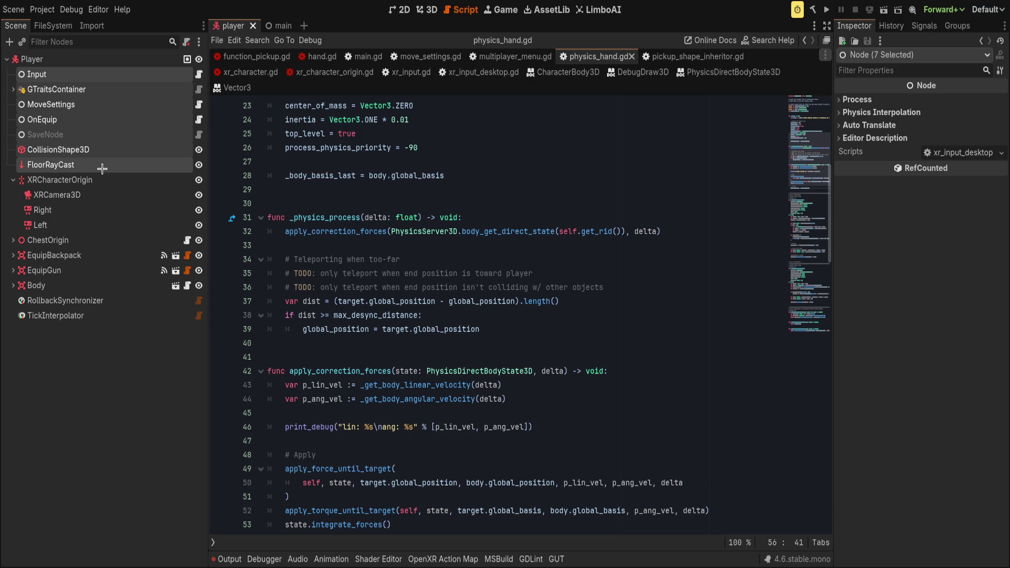
- Delete the Input–FloorRayCast and ChestOrigin–TickInterpolator nodes
key("Delete")
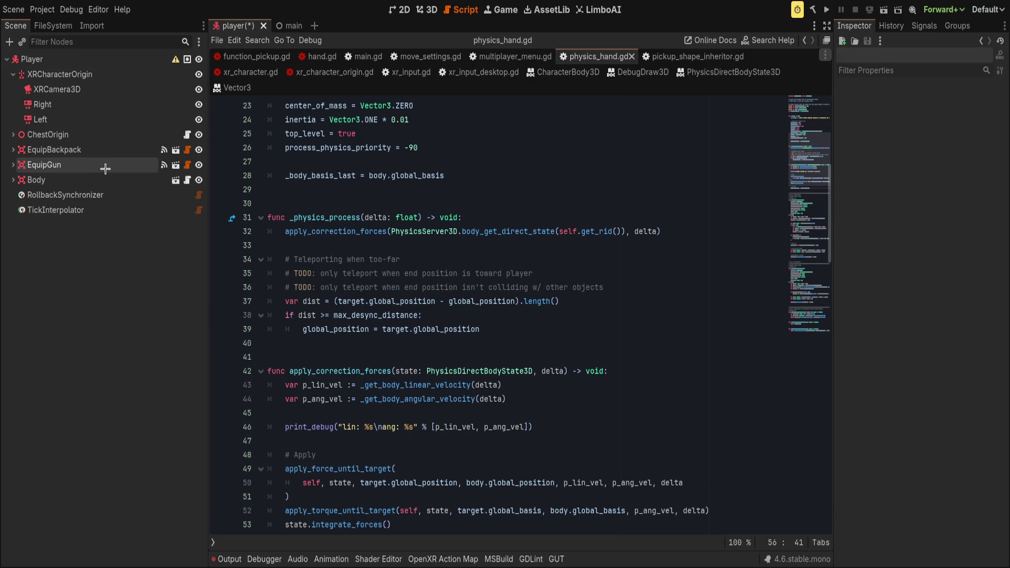
left_click(47, 134)
left_click(91, 210, "shift")
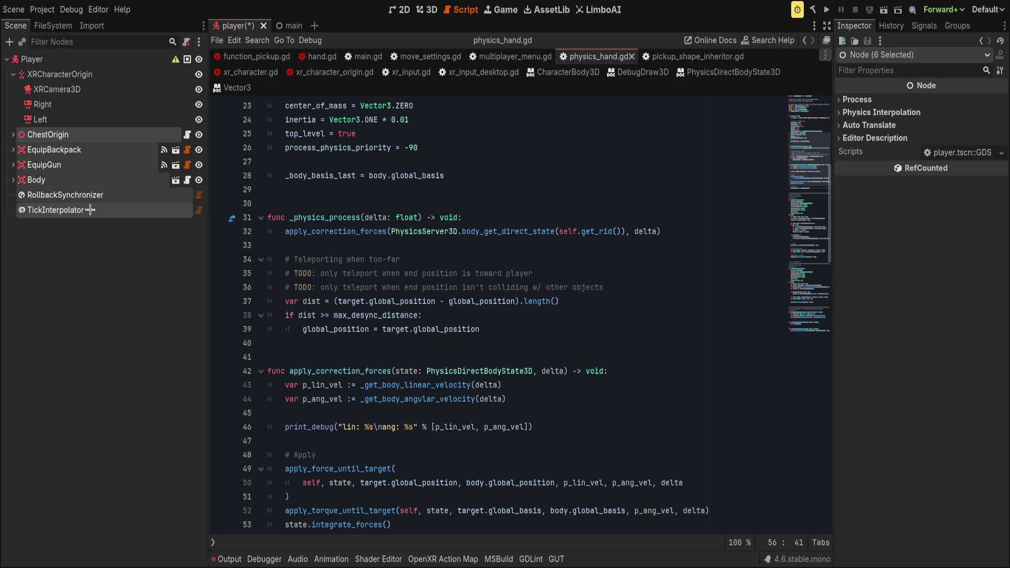
key("Delete")
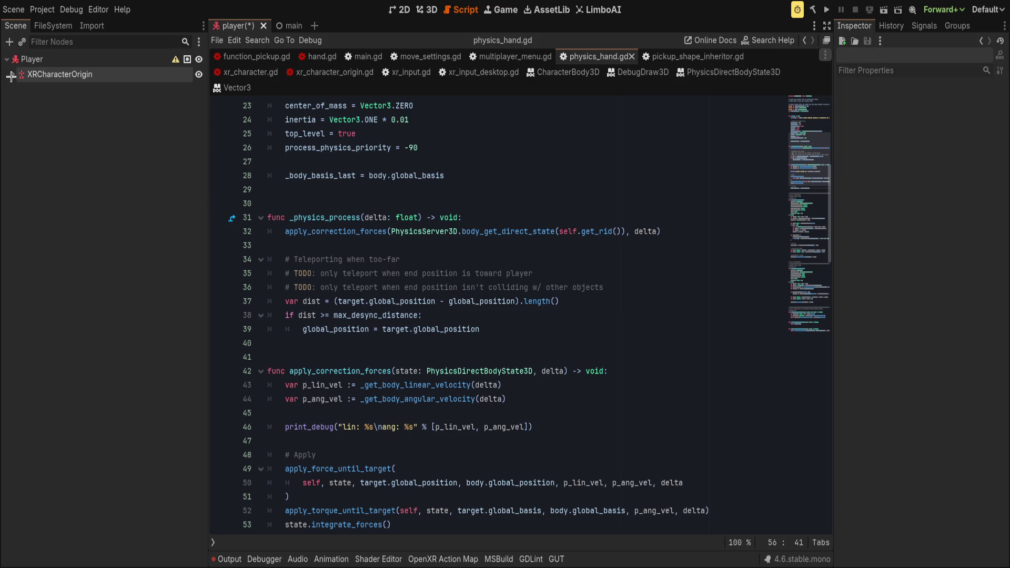
- Rename XRCharacterOrigin to XROrigin3D, keeping XRCamera3D, Right and Left beneath it
left_click(13, 74)
left_click(50, 59)
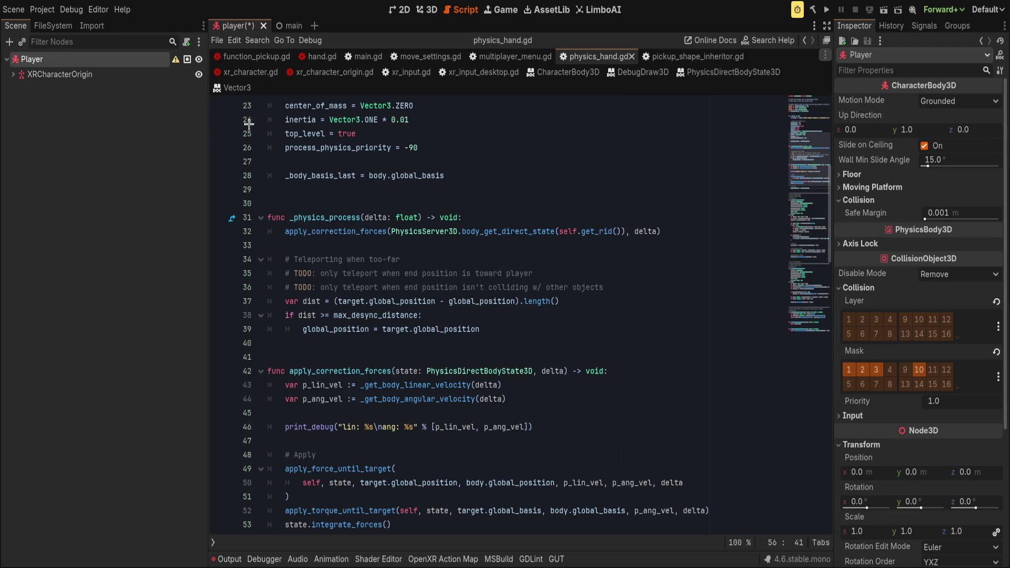
scroll(453, 253, "up", 4)
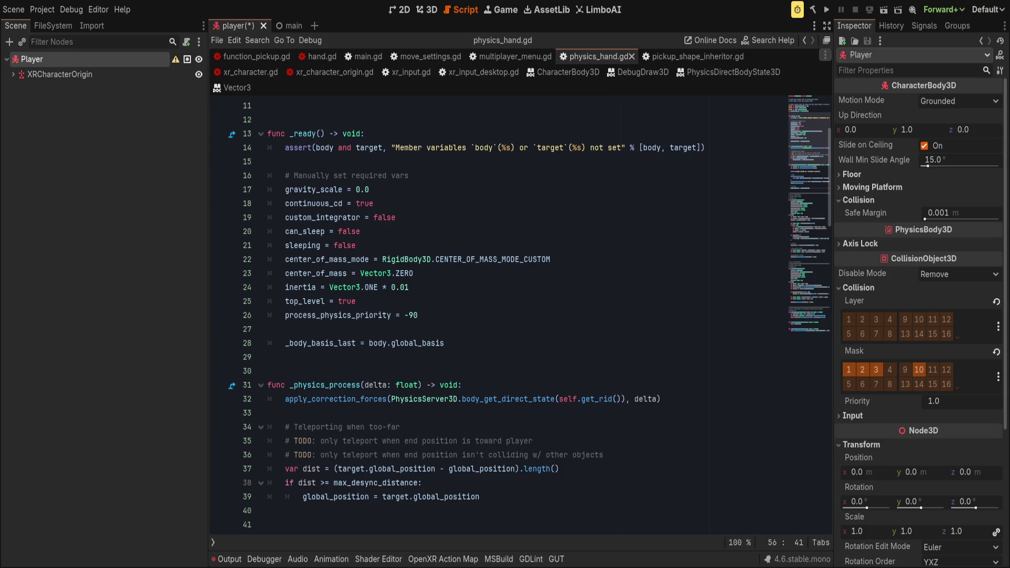
left_click(57, 74)
left_click(31, 59)
left_click(12, 74)
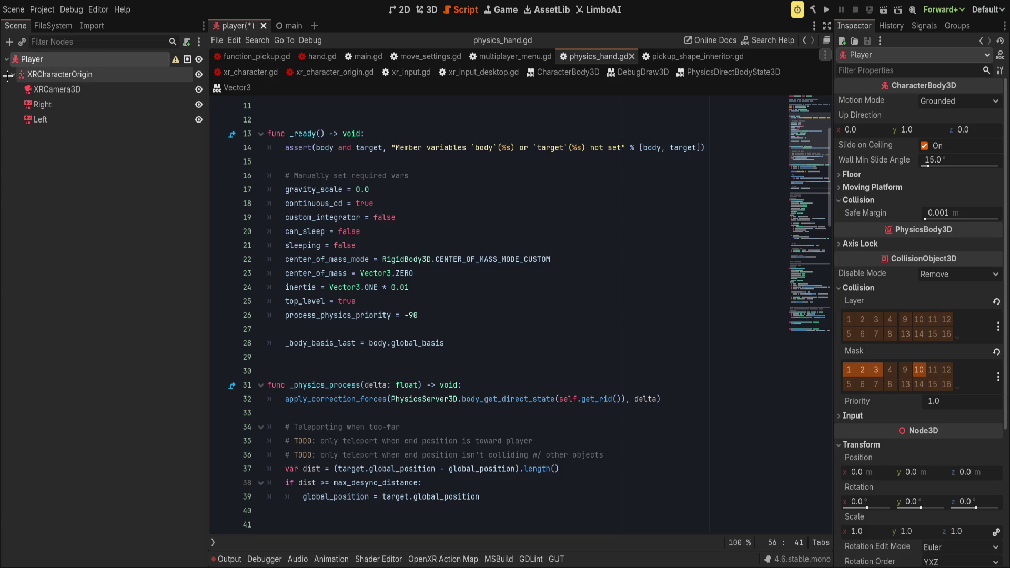
left_click(114, 77)
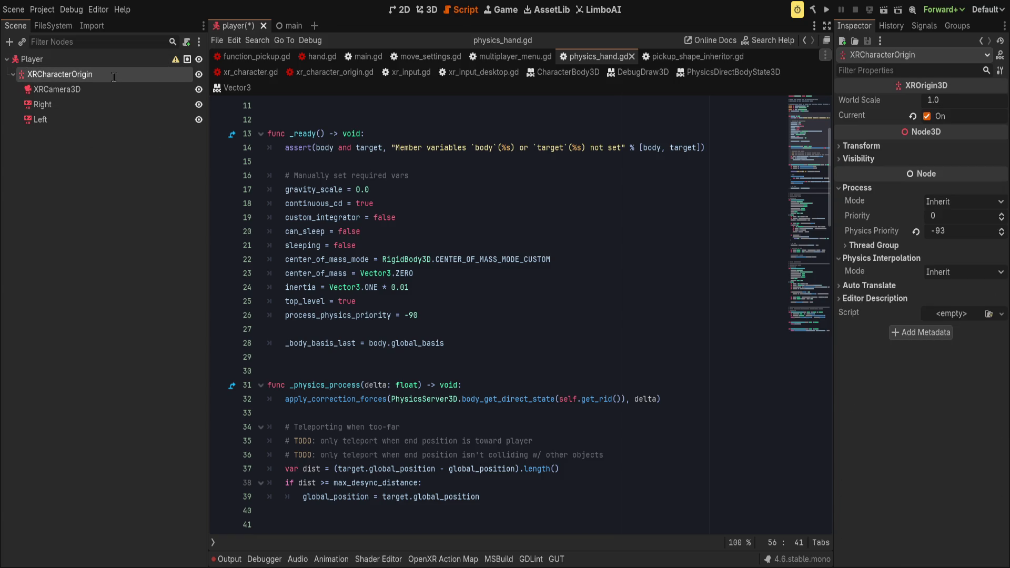
type("XROrigin3D")
key("Return")
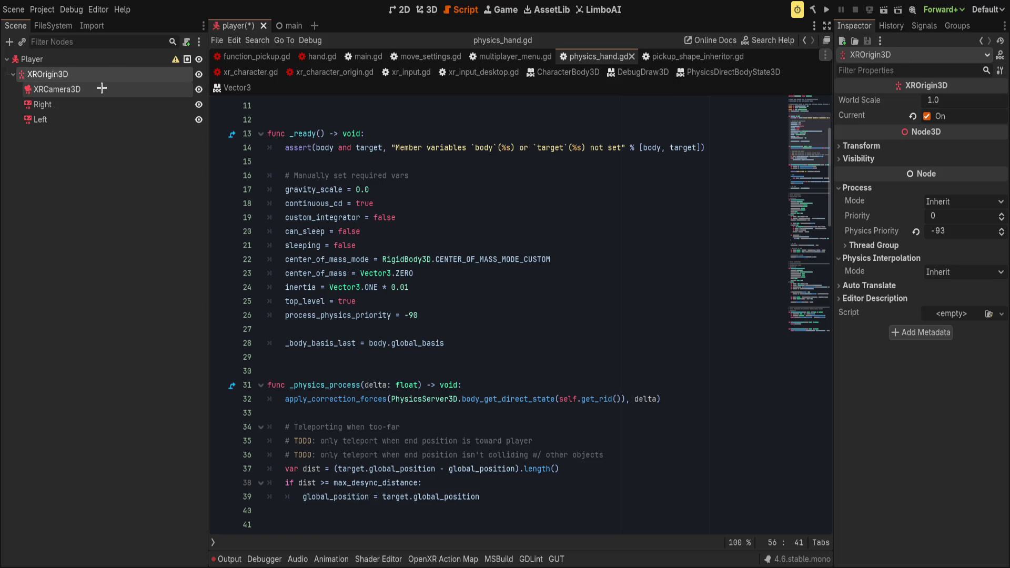
left_click(78, 61)
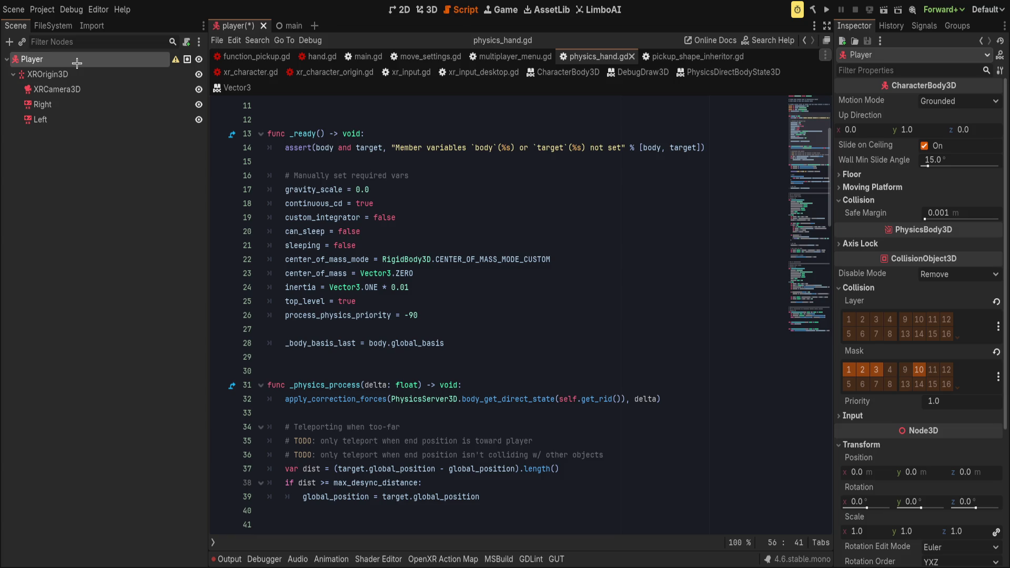
- Paste an XRT2LocomotionHandler under Player and make it Player's first child
key("ctrl+v")
left_click_drag(116, 134, 113, 69)
left_click(850, 113)
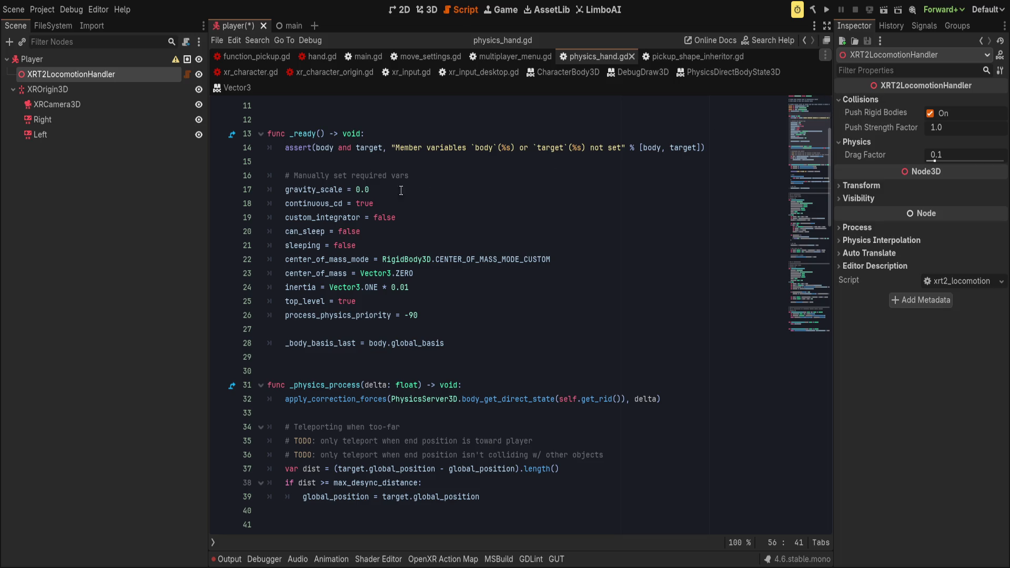
left_click(47, 177)
- Paste an XRT2RaycastBody under Player, below the locomotion handler, and expand its Debug, Physics and Player body settings
left_click(59, 60)
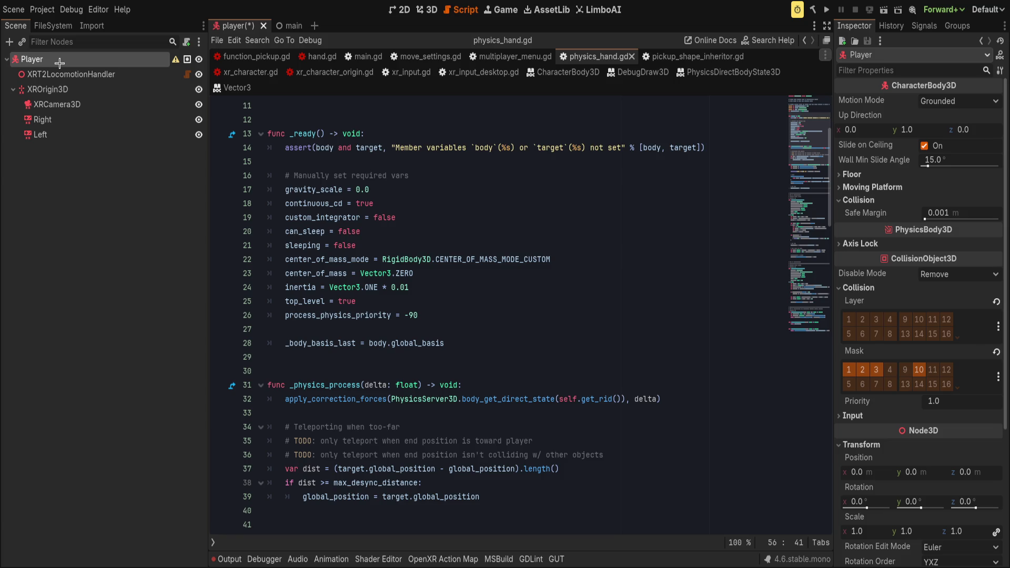
key("ctrl+v")
left_click_drag(37, 150, 73, 89)
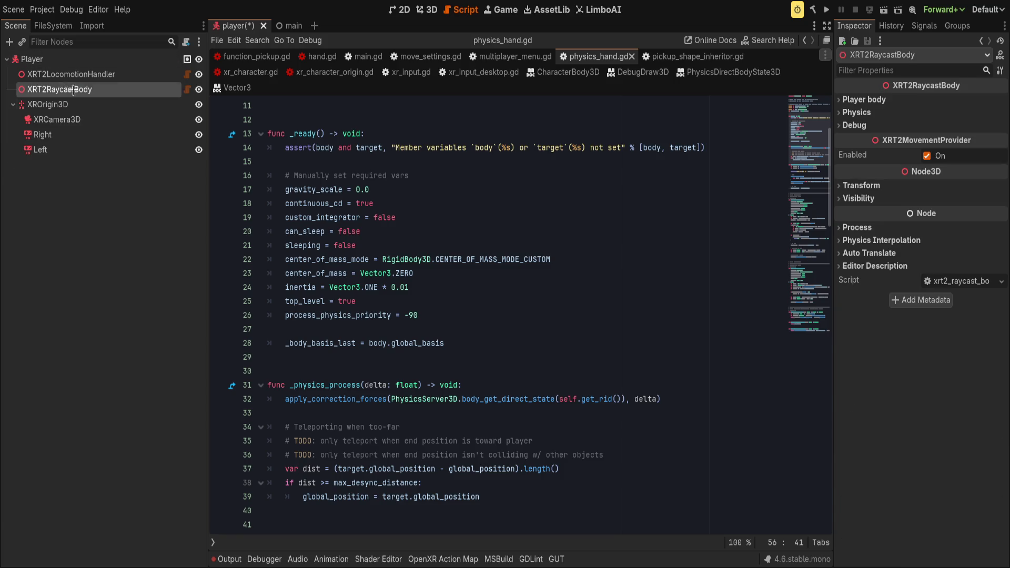
left_click(854, 125)
left_click(857, 112)
left_click(862, 99)
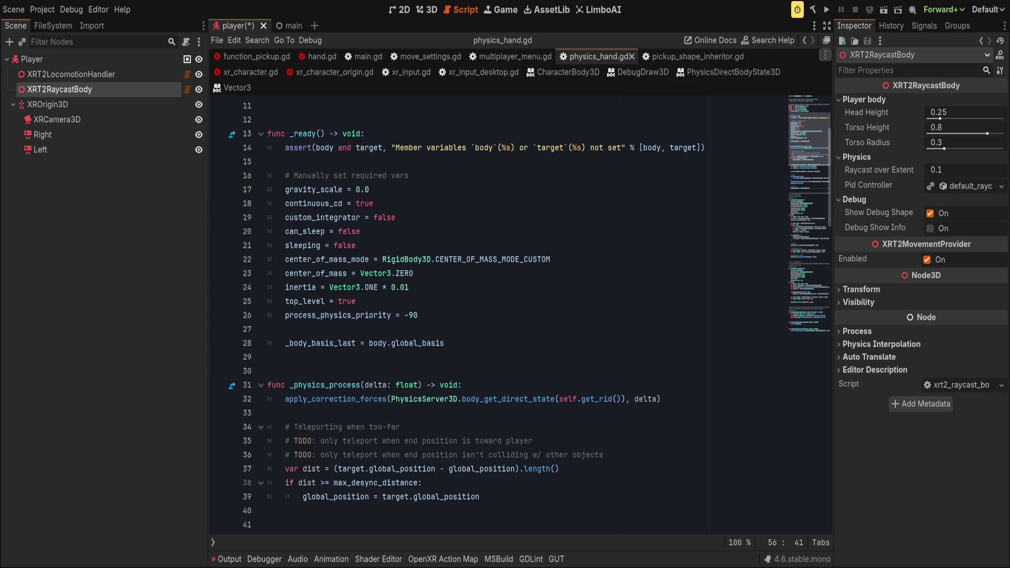
left_click(51, 106)
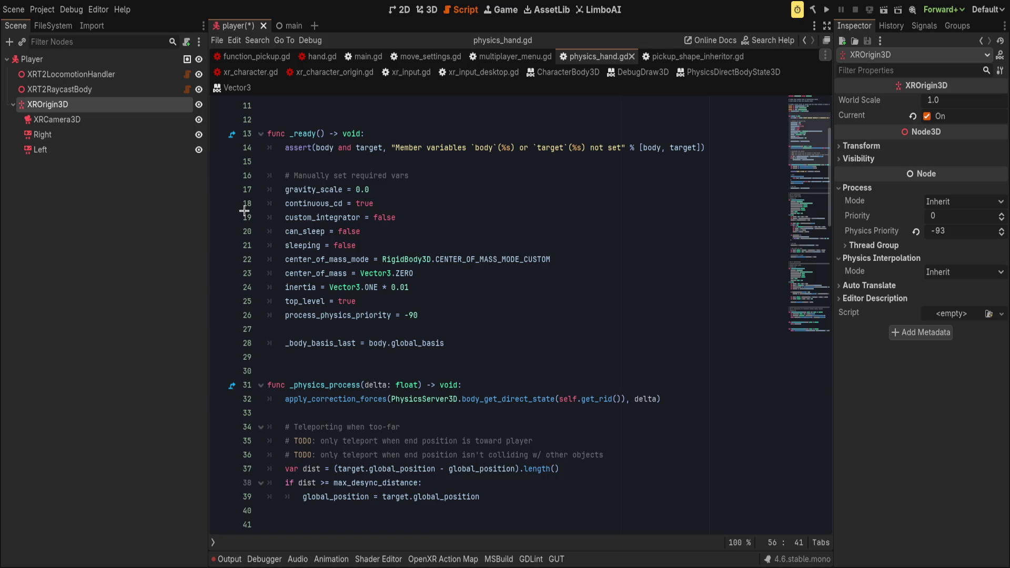
- Paste an XRT2PhysicalMovementHandler under XROrigin3D and move it to the top
key("ctrl+v")
left_click_drag(64, 164, 65, 112)
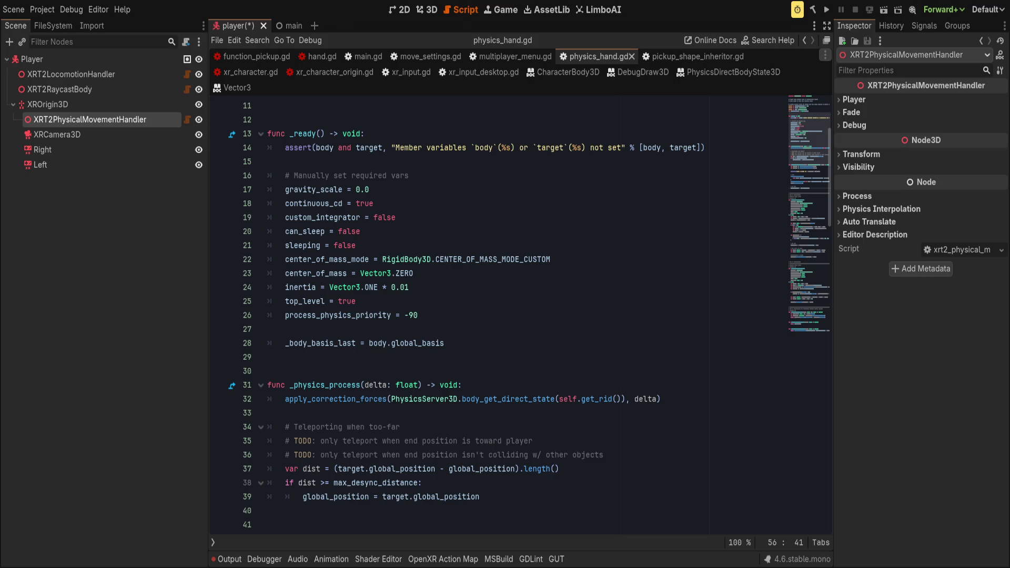
mouse_move(80, 120)
left_mouse_down()
mouse_move(71, 104)
mouse_move(69, 151)
left_mouse_up()
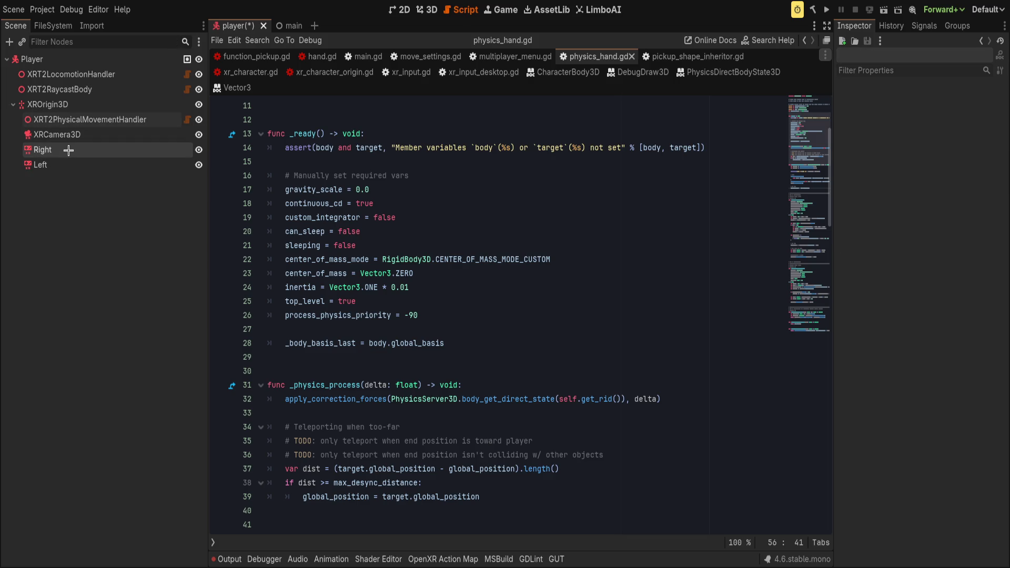
- Add an XRT2CollisionHand under XROrigin3D and duplicate it with Ctrl+D for a second hand
left_click(90, 105)
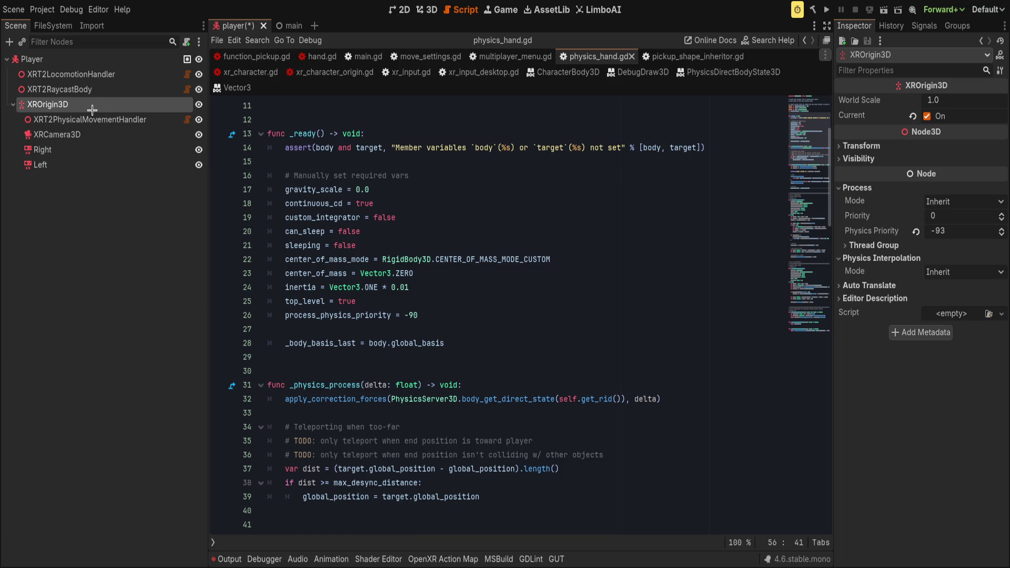
key("ctrl+v")
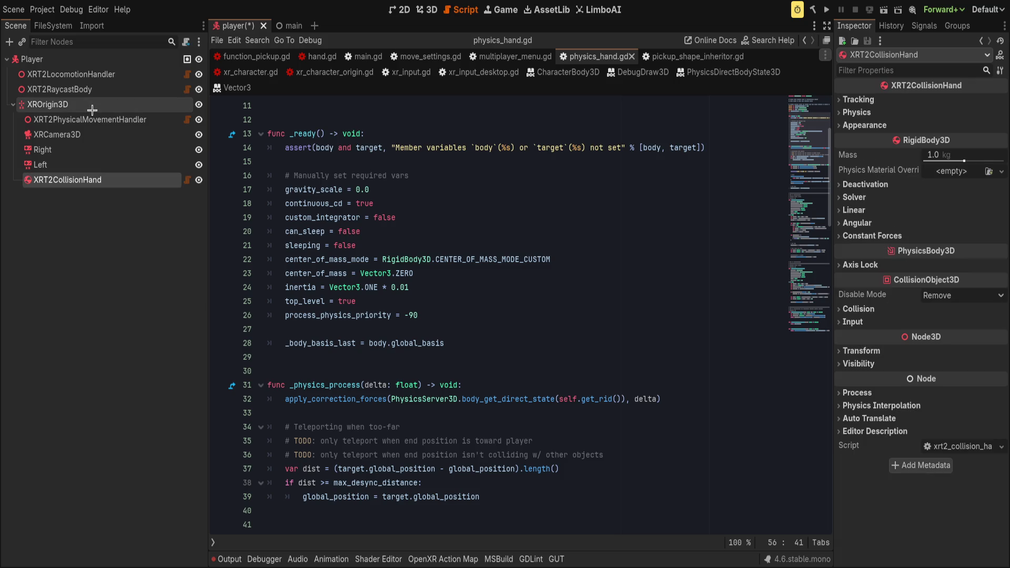
key("ctrl+d")
left_click(85, 181)
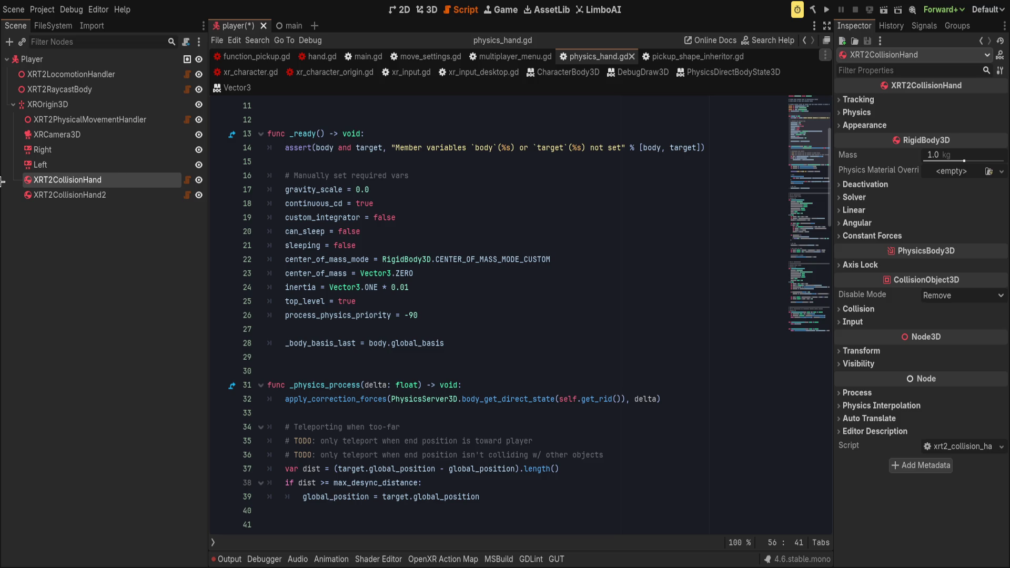
- Rename XRT2CollisionHand to HandRight and XRT2CollisionHand2 to HandLeft
key("F2")
type("HandRight")
key("Return")
left_click(68, 195)
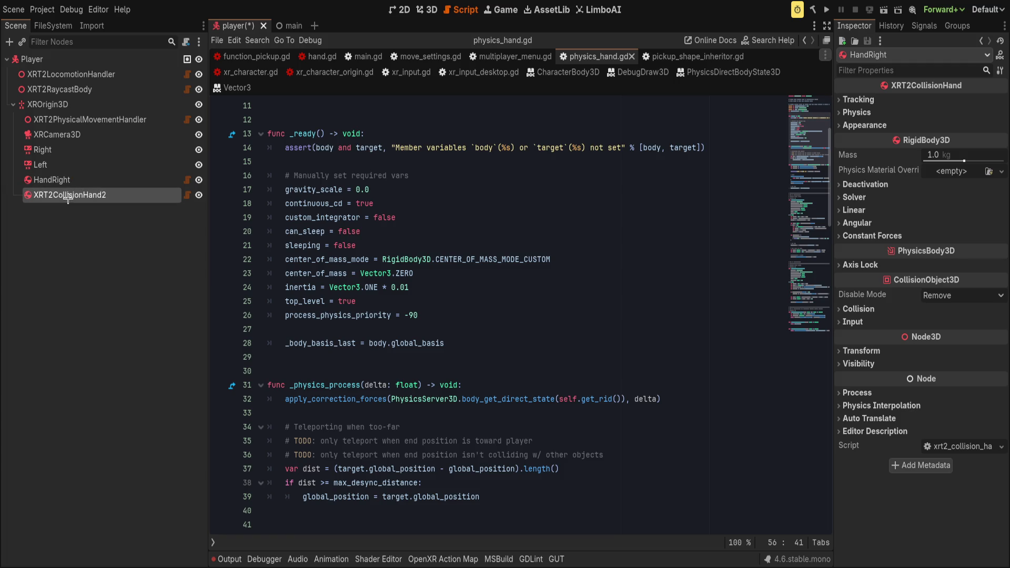
key("F2")
type("HandLeft")
key("Return")
key("Up")
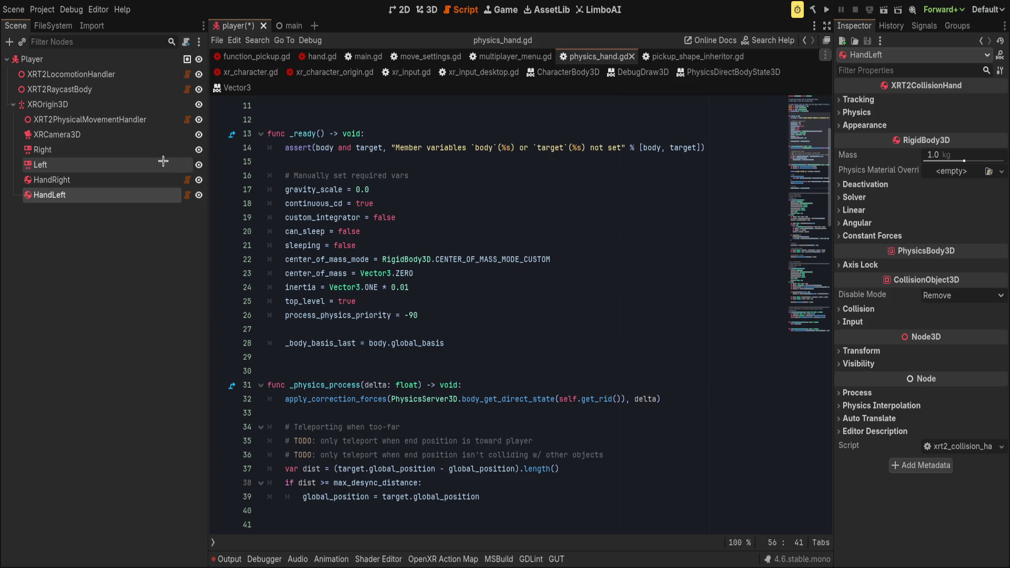
left_click(865, 125)
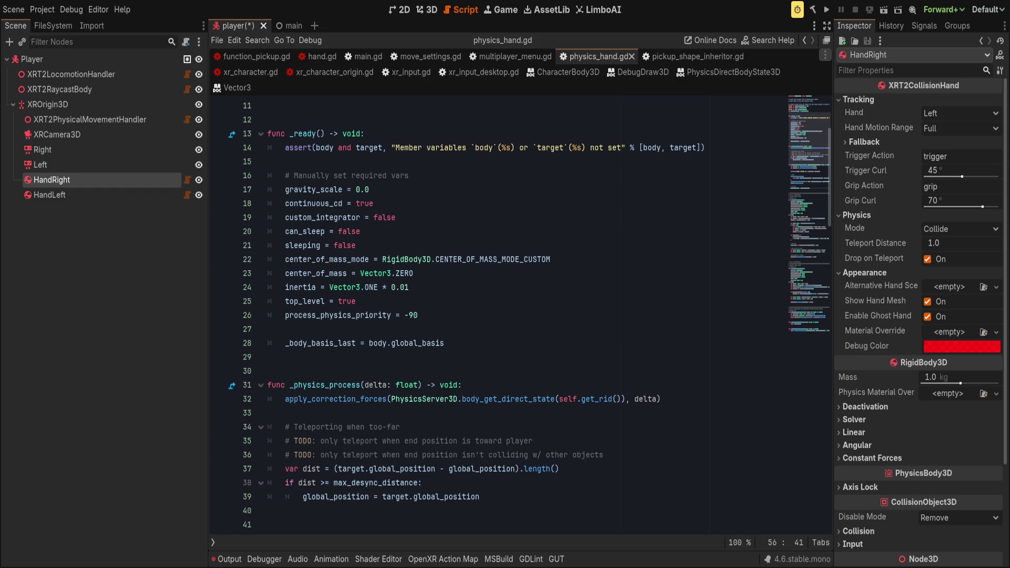
- Set HandRight's Hand to Right and its Grip Action to grab
left_click(945, 113)
left_click(951, 139)
left_click_drag(942, 187, 851, 188)
type("grab")
- Set HandLeft's Grip Action to grab
left_click(91, 195)
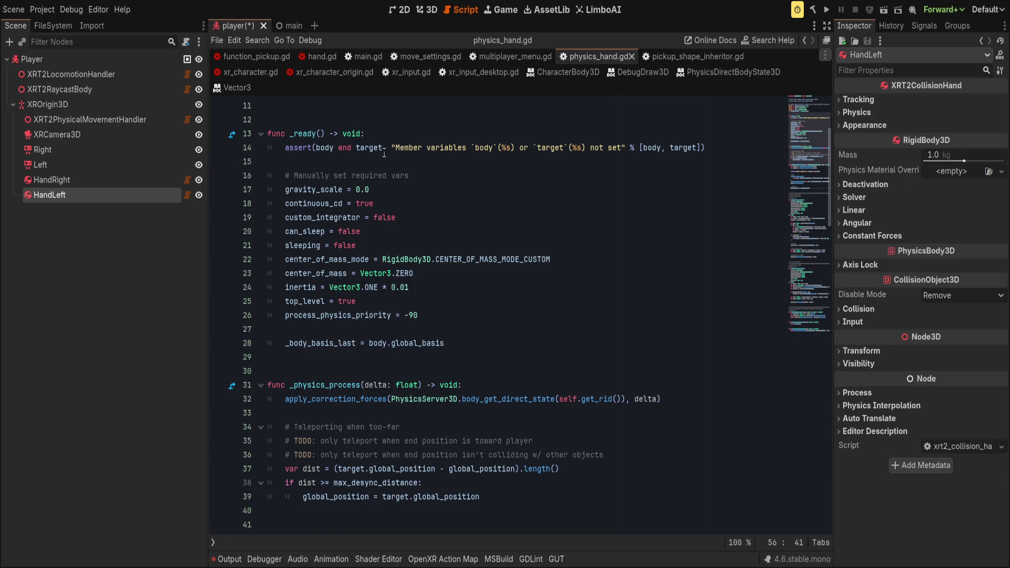
left_click(869, 100)
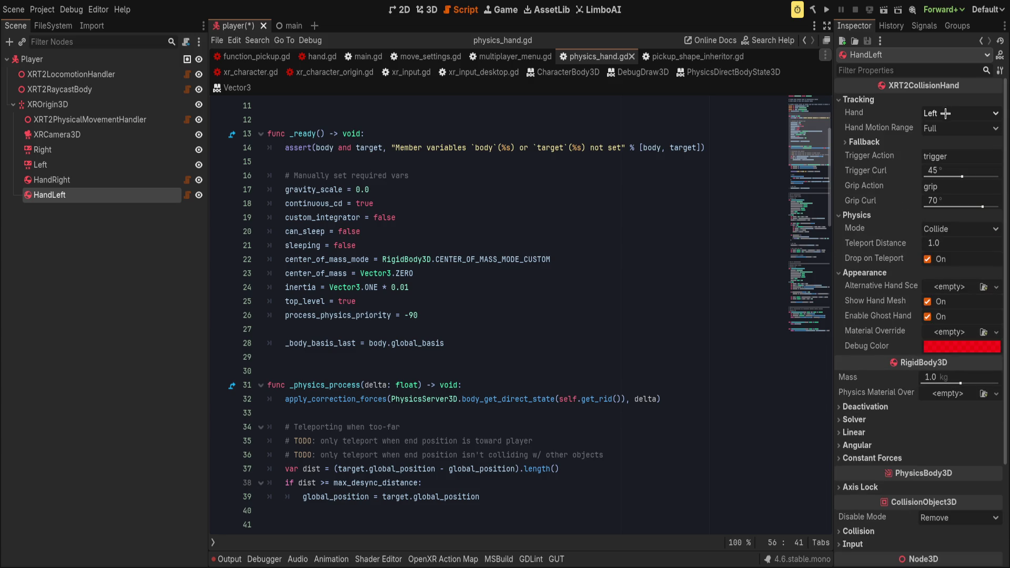
double_click(926, 187)
type("grab")
left_click(866, 143)
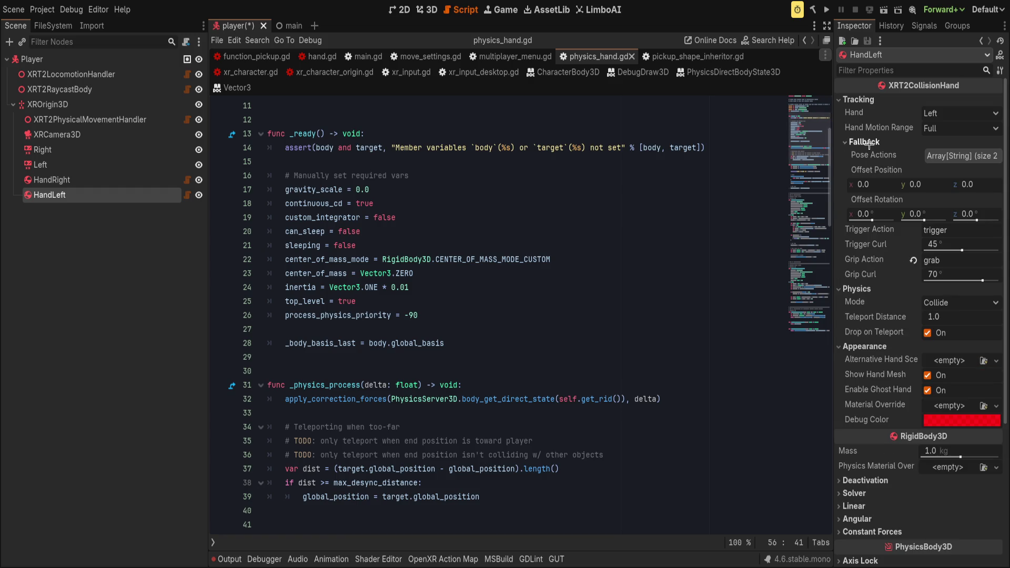
left_click(869, 144)
left_click(871, 144)
left_click(871, 143)
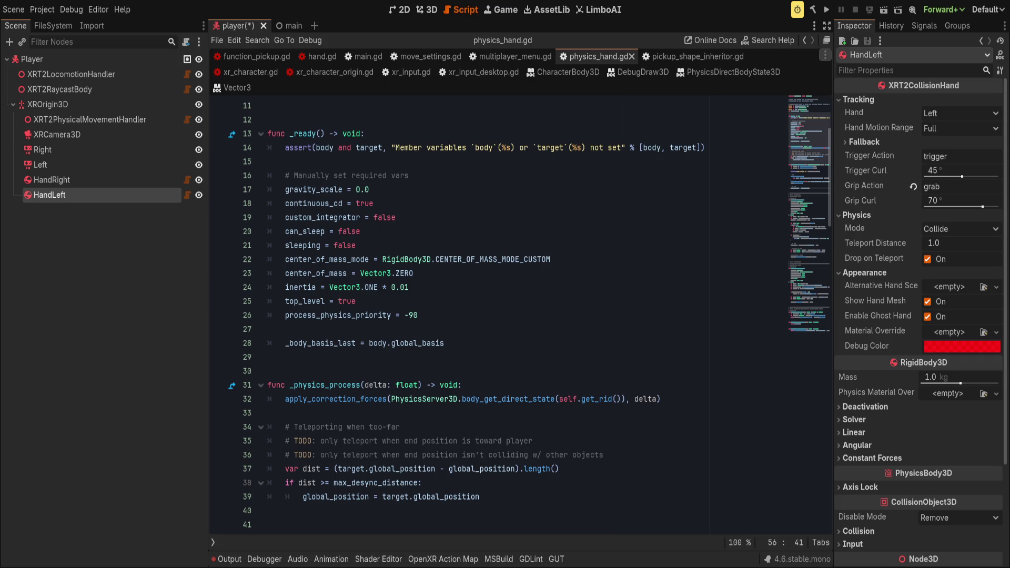
- Save the player scene with Ctrl+S and run the project with F5
left_click(621, 223)
key("ctrl+s")
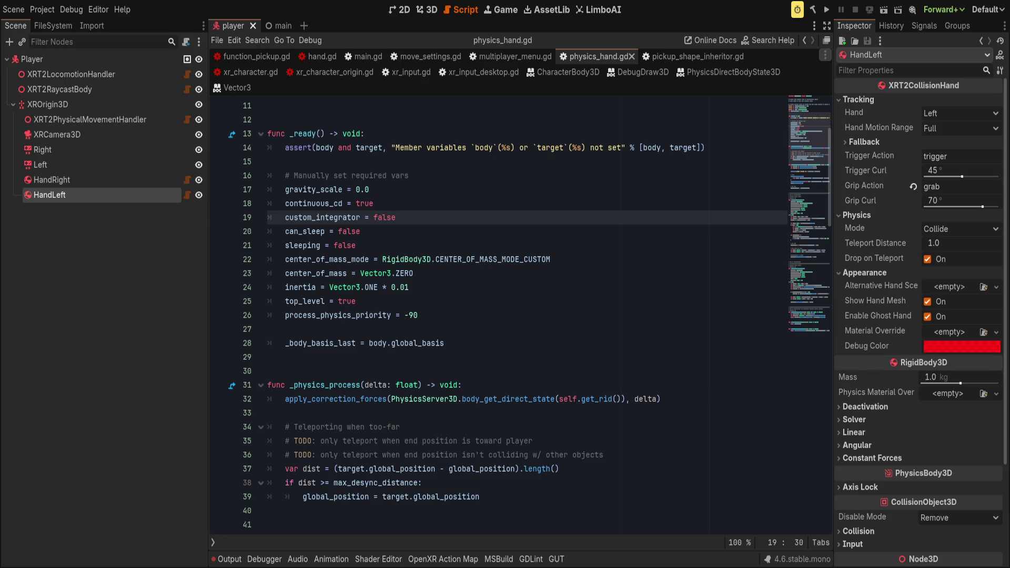
key("F5")
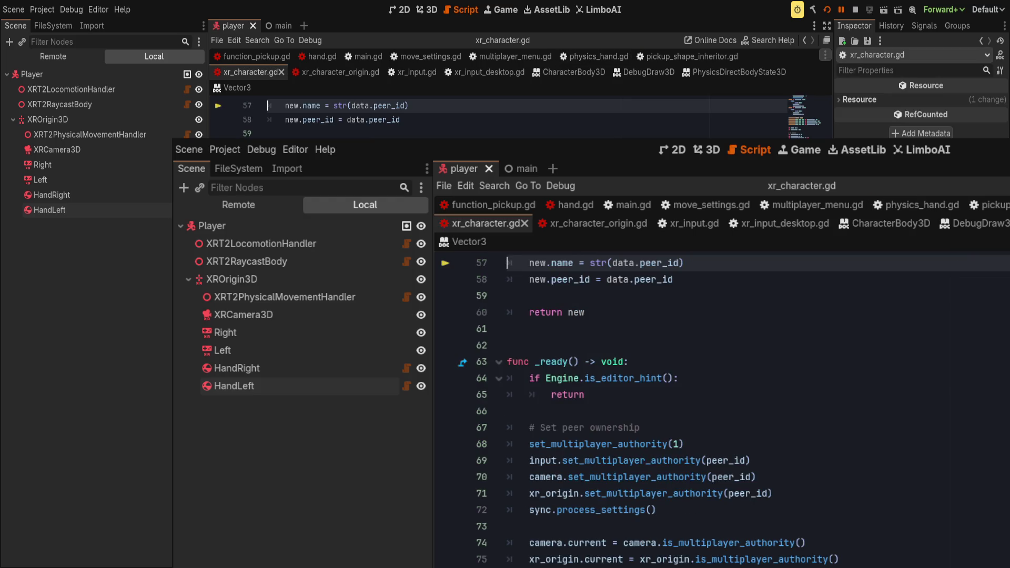
- Jump to the code behind the create_player_client Nil 'name' error
scroll(463, 372, "up", 4)
key("Down")
key("Down")
key("Down")
key("End")
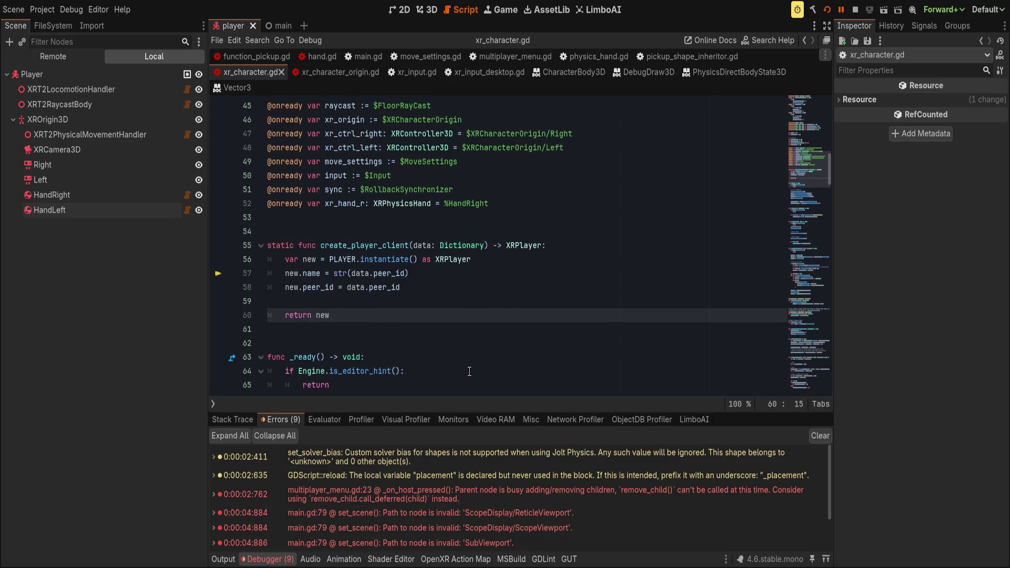
scroll(456, 501, "down", 5)
scroll(456, 500, "up", 5)
scroll(456, 500, "down", 3)
left_click(463, 541)
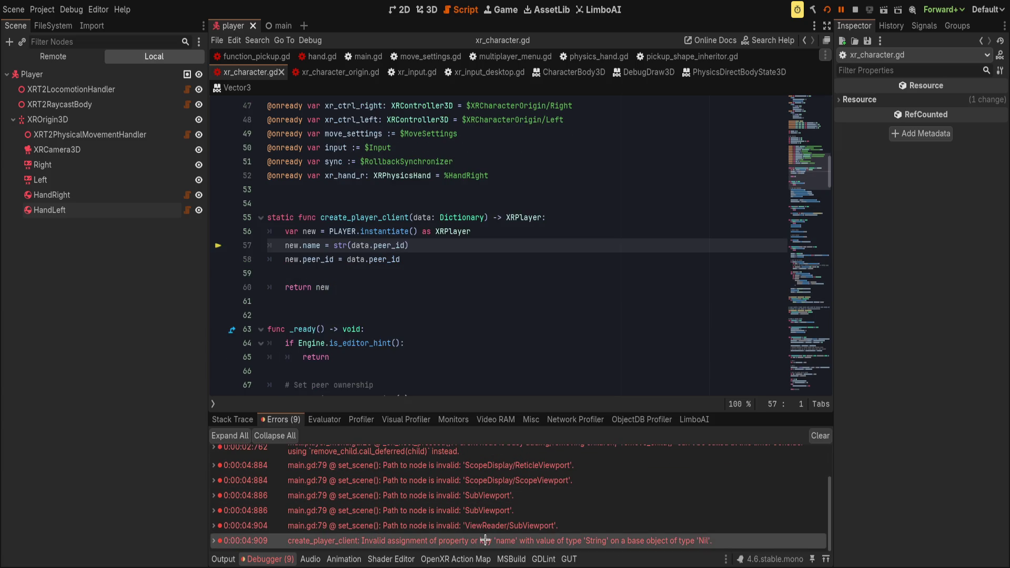
scroll(493, 336, "up", 2)
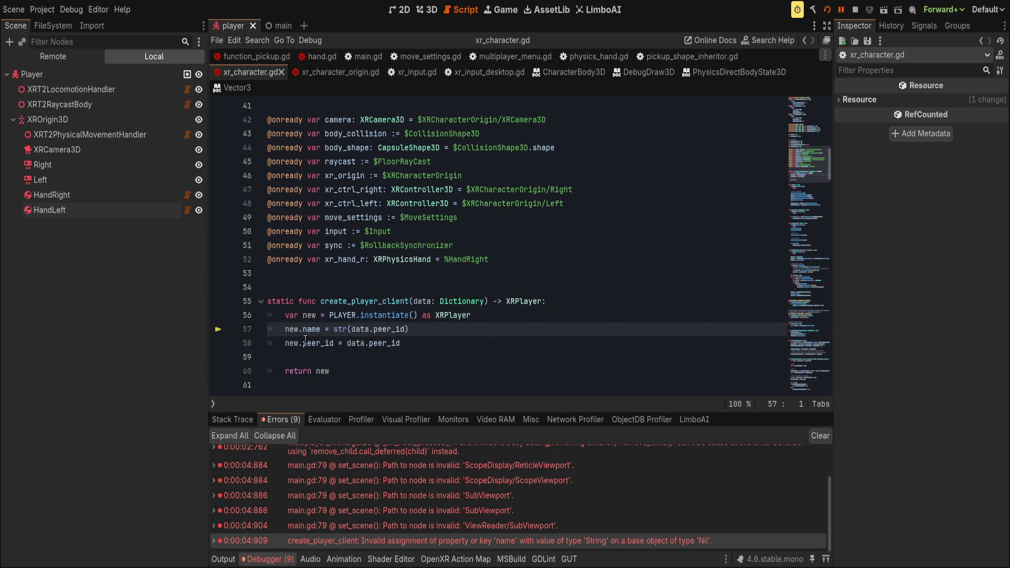
- Attach xr_character.gd from the FileSystem dock to the Player root node
left_click(174, 78)
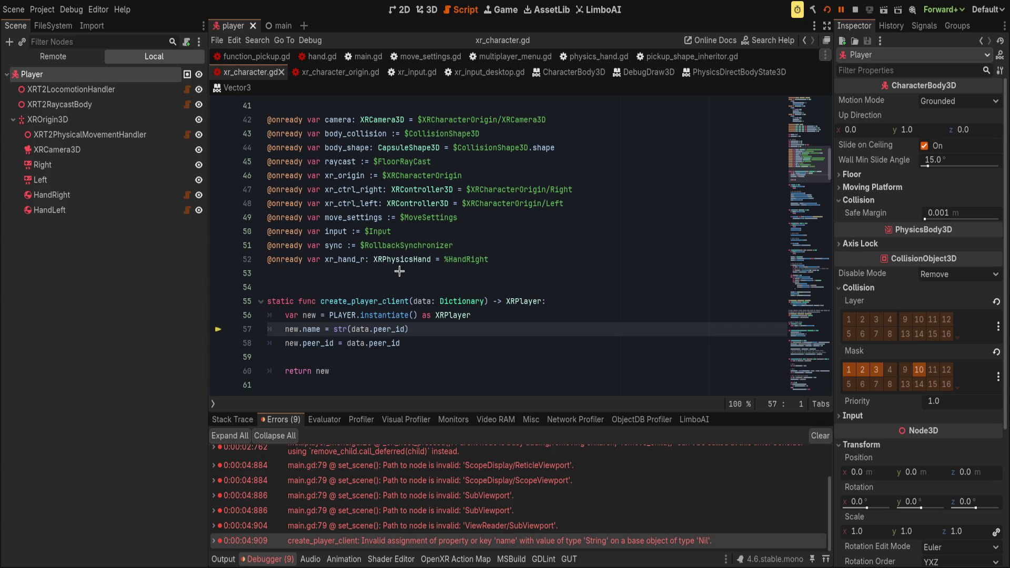
mouse_move(95, 226)
left_mouse_down()
mouse_move(97, 102)
mouse_move(127, 251)
left_mouse_up()
key("ctrl+z")
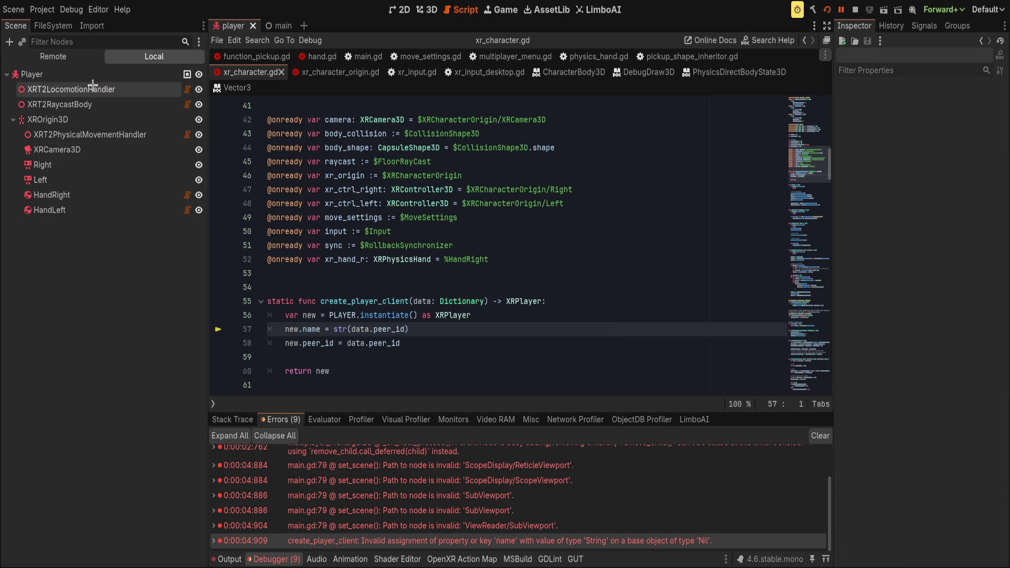
left_click(52, 74)
left_click(53, 24)
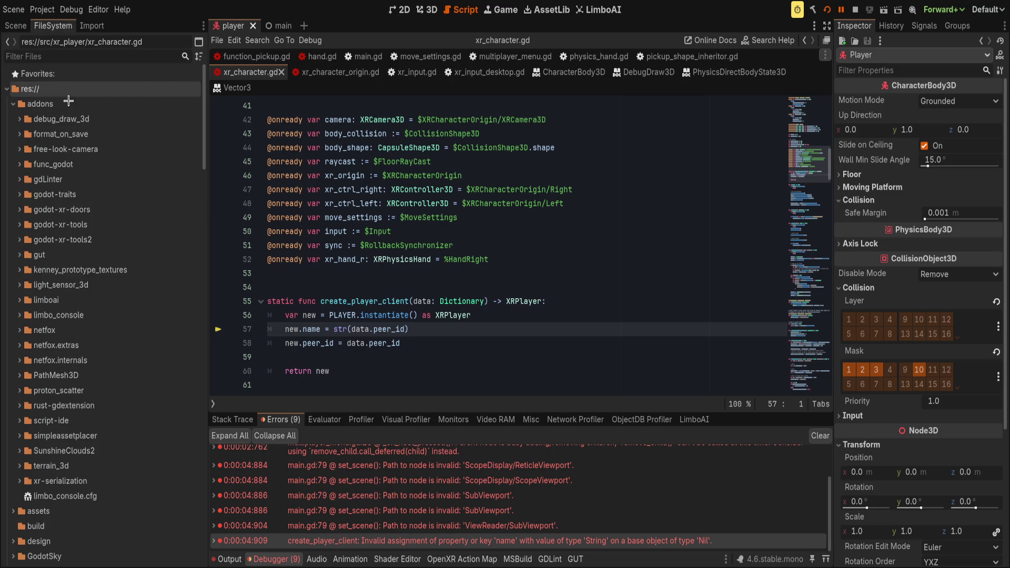
left_click(97, 57)
type("xrplayer")
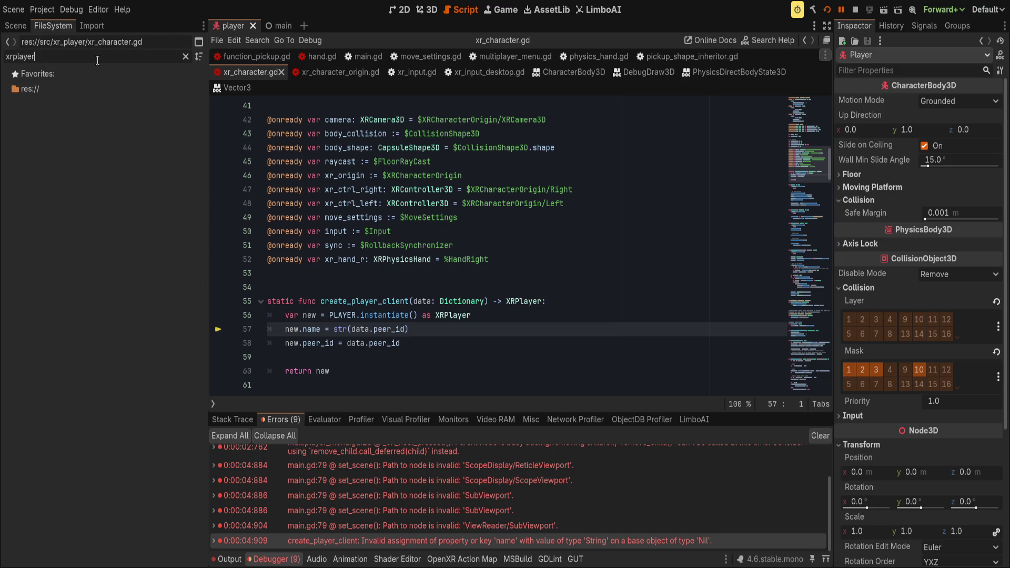
key("ctrl+a")
key("BackSpace")
left_click(5, 22)
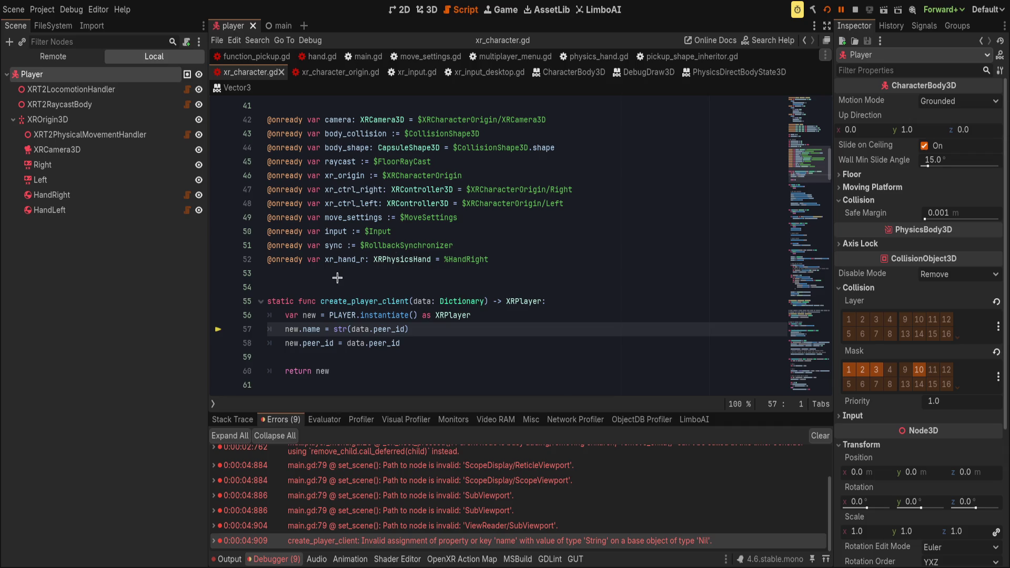
left_click_drag(435, 349, 196, 103)
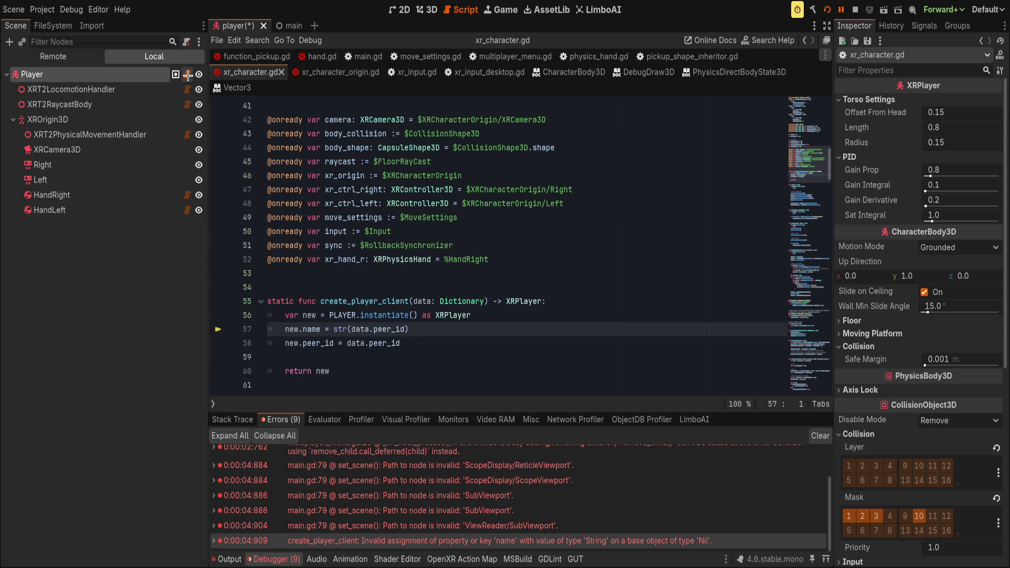
left_click(434, 147)
scroll(474, 263, "up", 3)
scroll(490, 326, "down", 4)
scroll(490, 337, "up", 3)
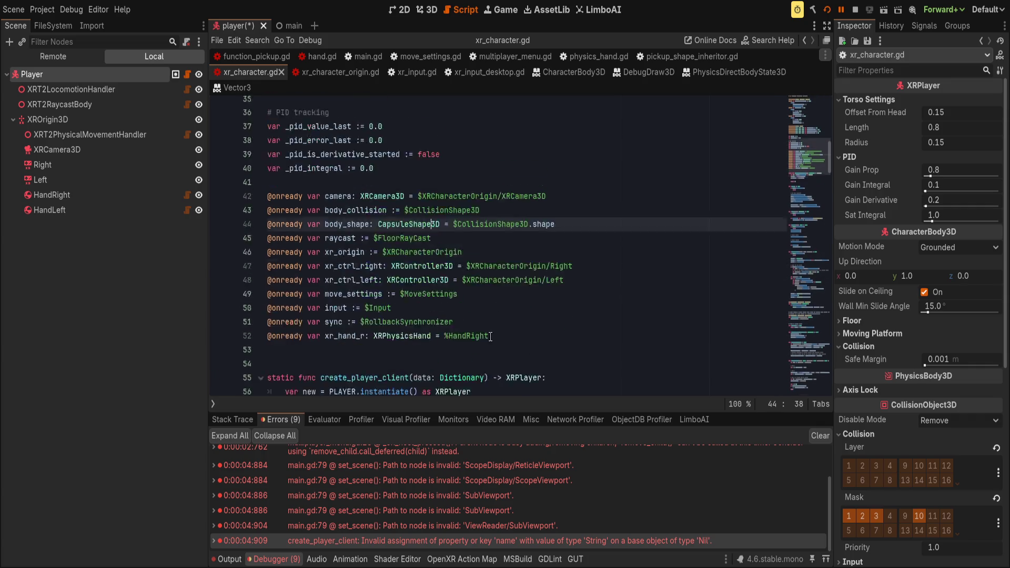
scroll(491, 337, "up", 8)
scroll(398, 363, "up", 3)
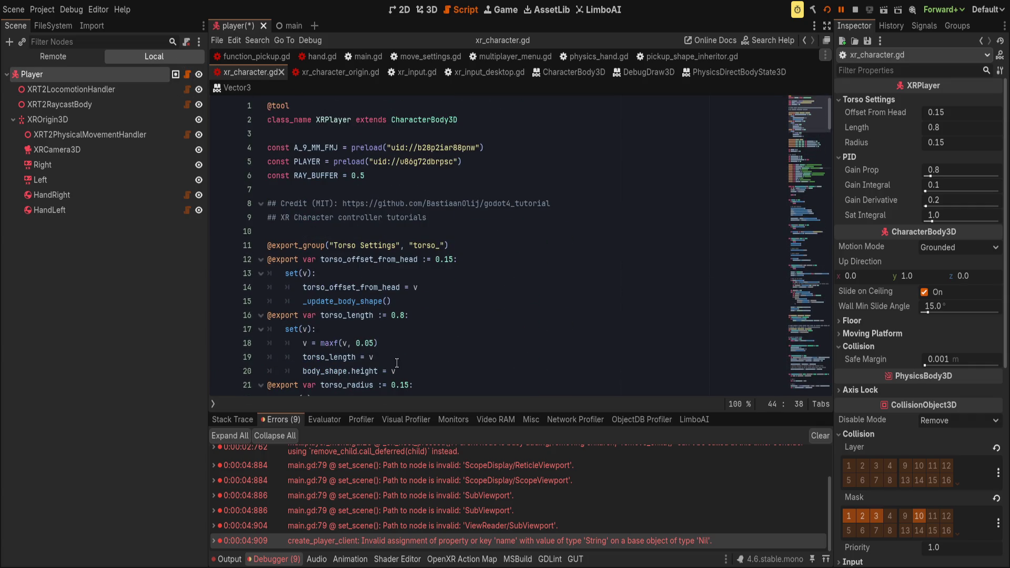
left_click(440, 203)
scroll(429, 314, "down", 10)
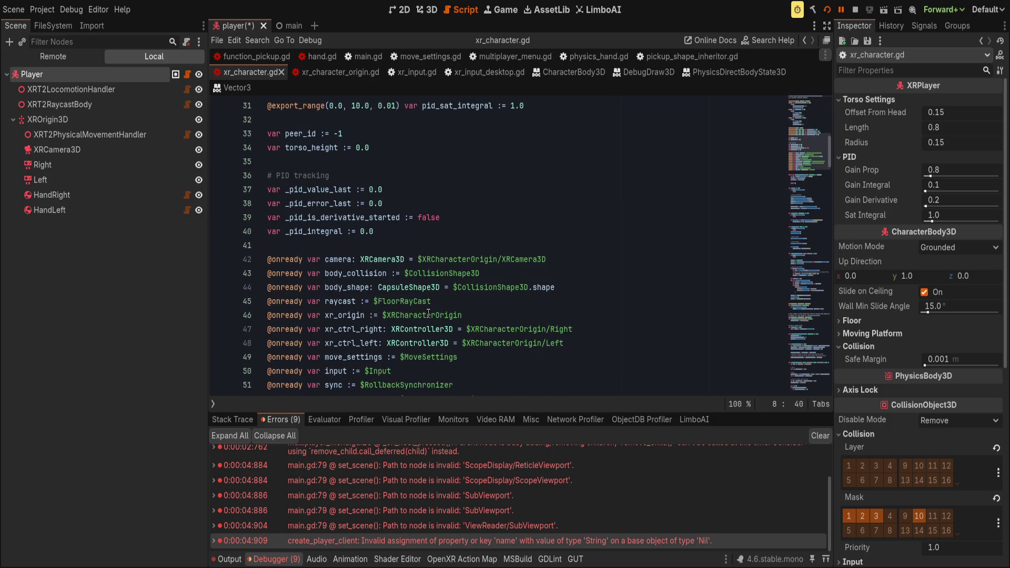
scroll(428, 314, "up", 3)
left_click_drag(406, 207, 489, 296)
left_click(385, 180)
left_click_drag(385, 180, 463, 269)
key("Delete")
mouse_move(379, 185)
left_mouse_down()
mouse_move(376, 260)
mouse_move(567, 333)
left_mouse_up()
key("Delete")
key("Delete")
- Delete the torso settings export group and its leftover blank line
scroll(567, 334, "up", 3)
scroll(421, 274, "down", 4)
left_click(416, 272)
scroll(415, 272, "down", 15)
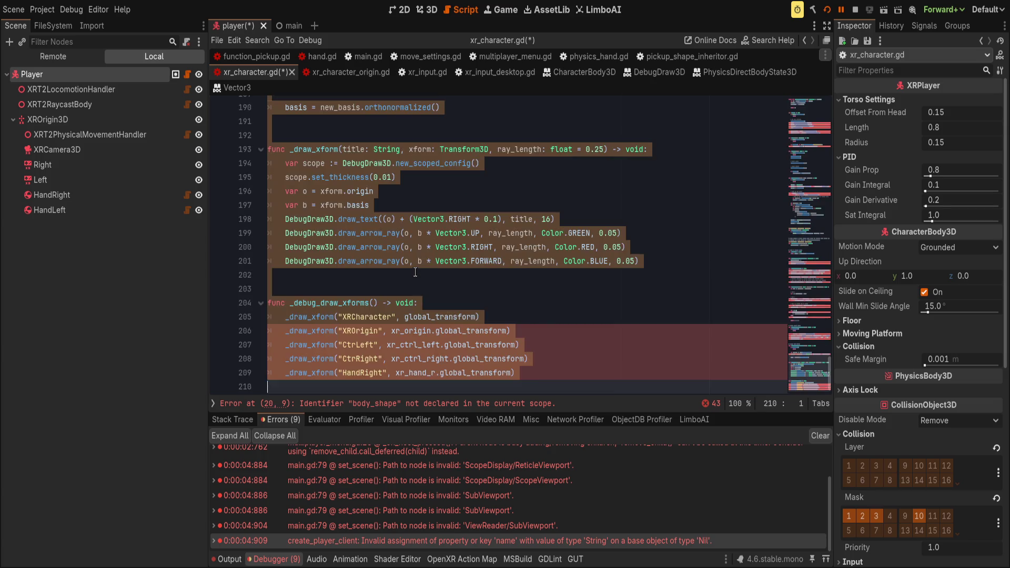
scroll(412, 273, "up", 20)
scroll(349, 254, "down", 2)
scroll(362, 254, "up", 5)
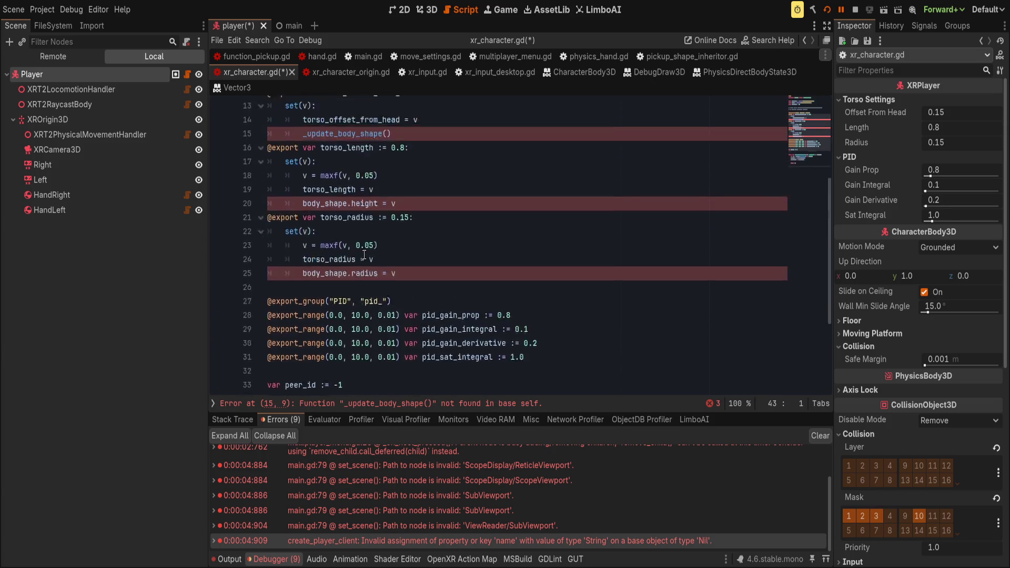
mouse_move(421, 343)
left_mouse_down()
mouse_move(464, 195)
mouse_move(497, 142)
left_mouse_up()
scroll(496, 142, "up", 3)
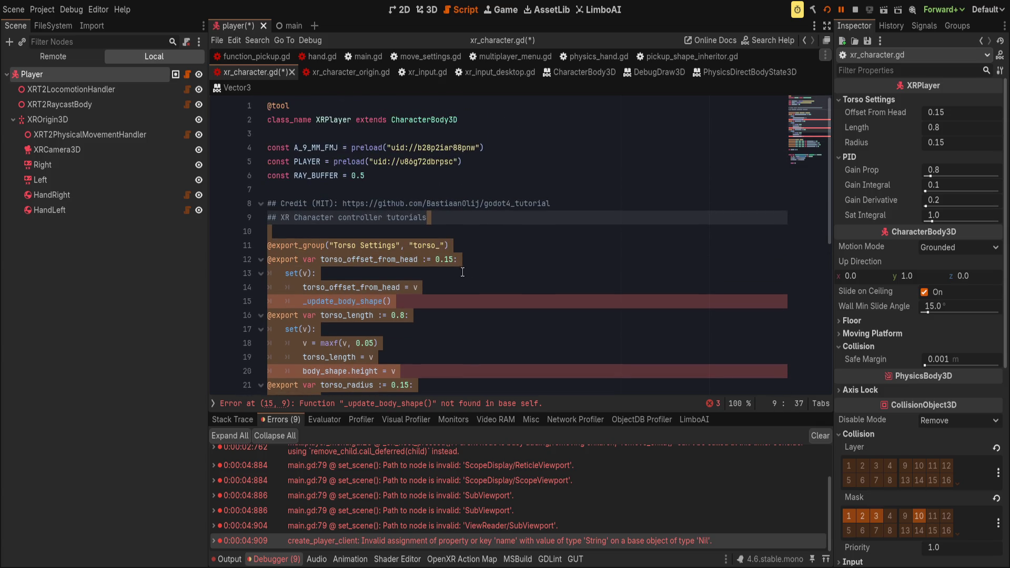
left_click(394, 196, "shift")
key("Delete")
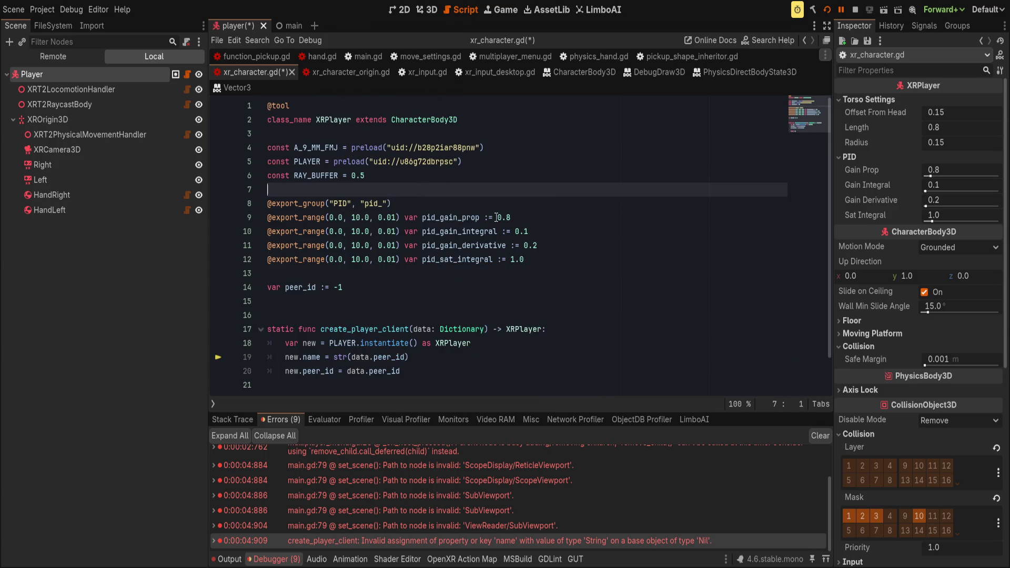
key("Delete")
- Save the script and run the project with F5
scroll(483, 269, "down", 1)
key("ctrl+s")
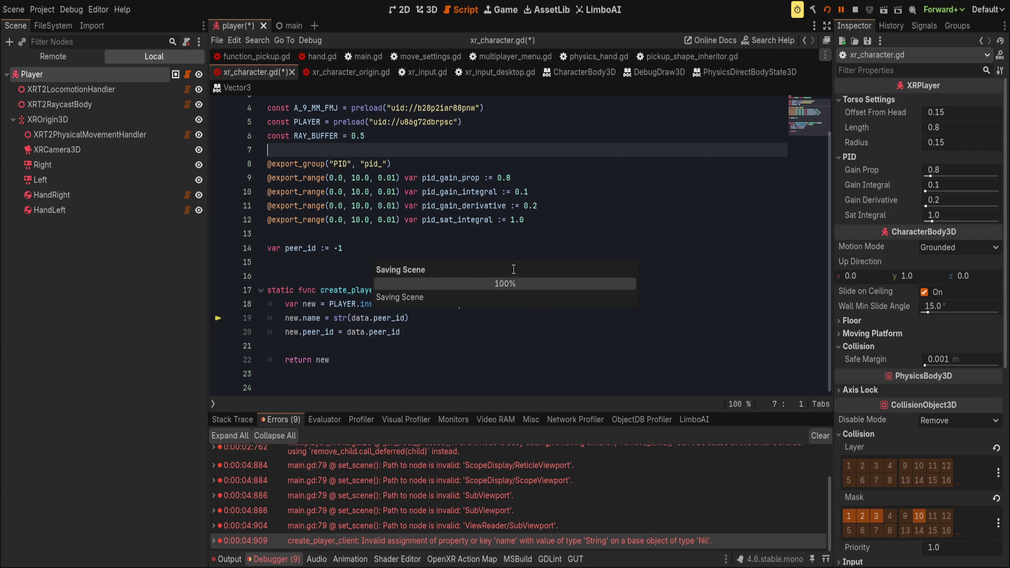
left_click(518, 264)
key("F5")
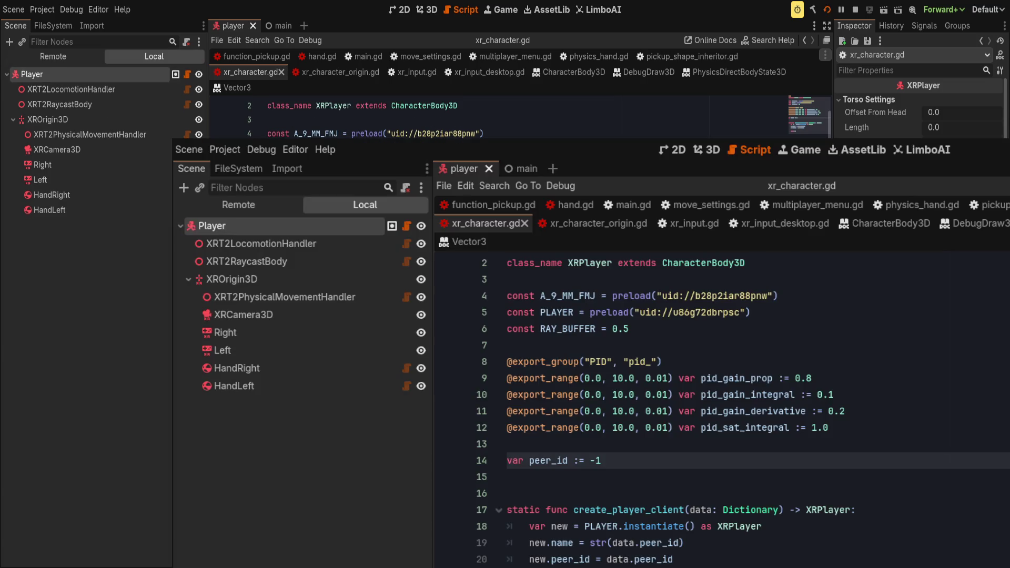
- Delete the PID export block and save the trimmed script
left_click(339, 261)
left_click_drag(339, 262, 382, 179)
key("BackSpace")
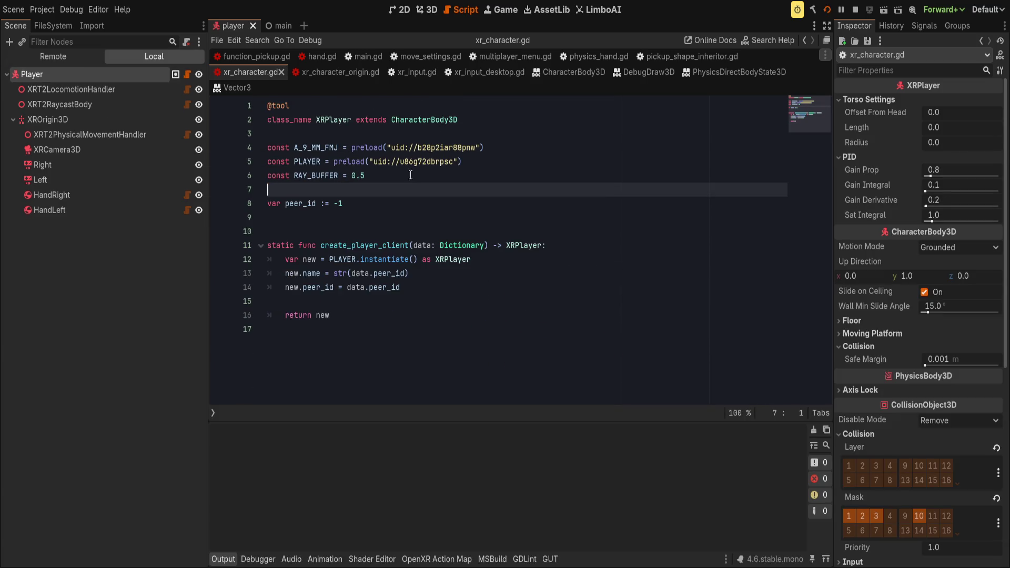
key("ctrl+s")
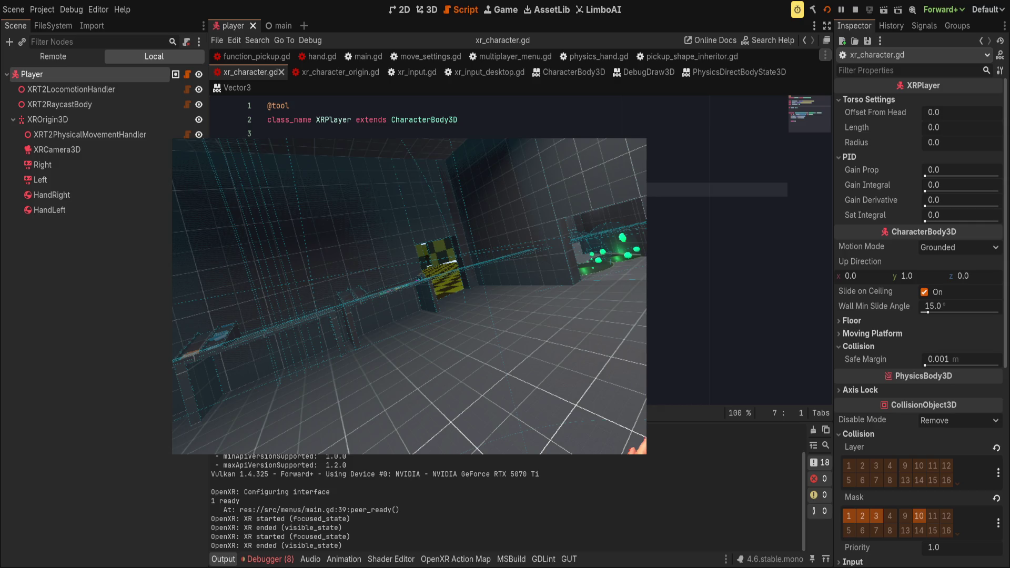
- Stop the running XR game with F8 after testing in the headset
key("F8")
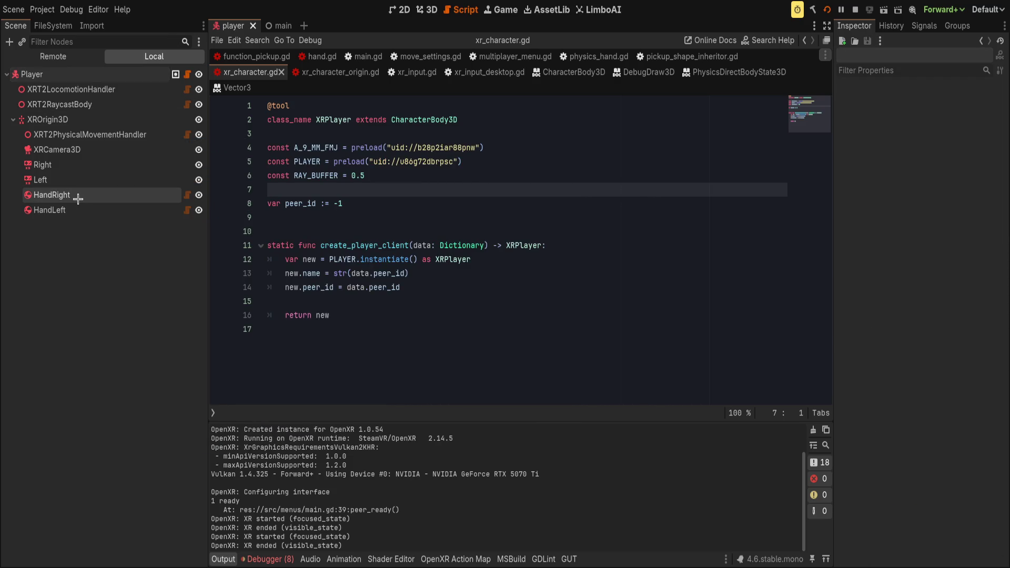
- Open HandRight's xrt2_collision_hand.gd and scroll to _insert_target_override and _remove_target_override
left_click(78, 198)
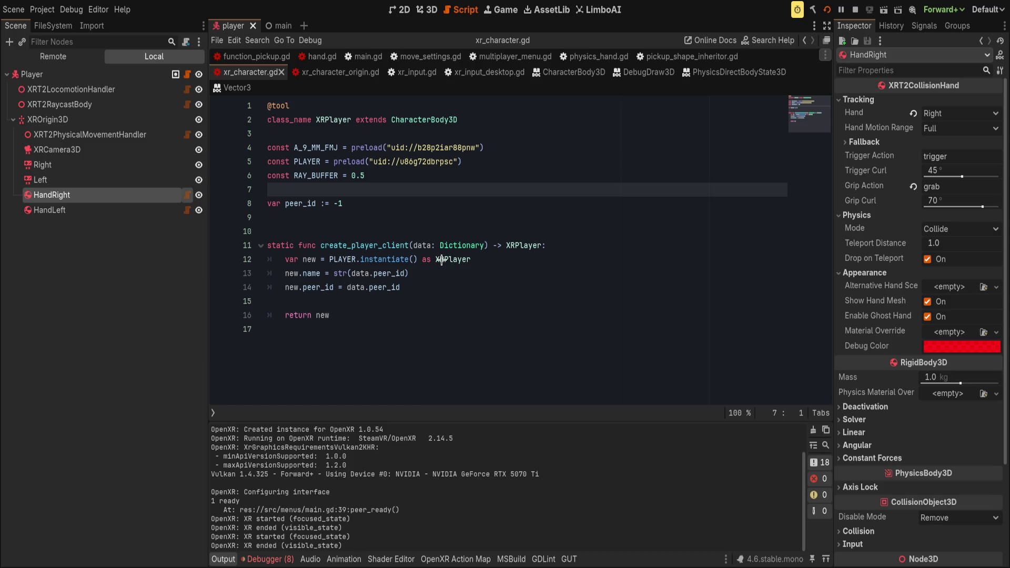
left_click(788, 362)
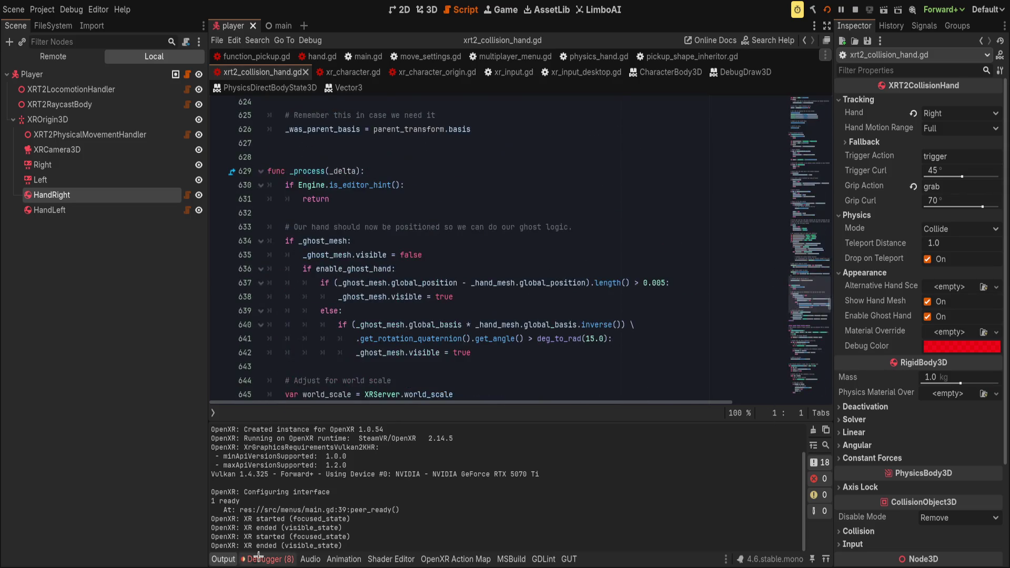
scroll(519, 437, "down", 4)
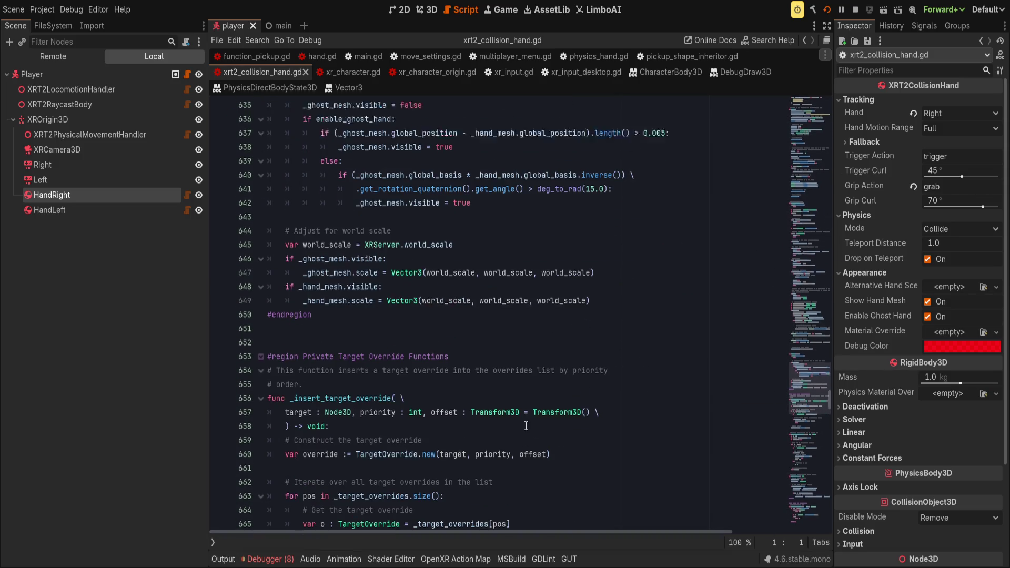
scroll(530, 425, "down", 4)
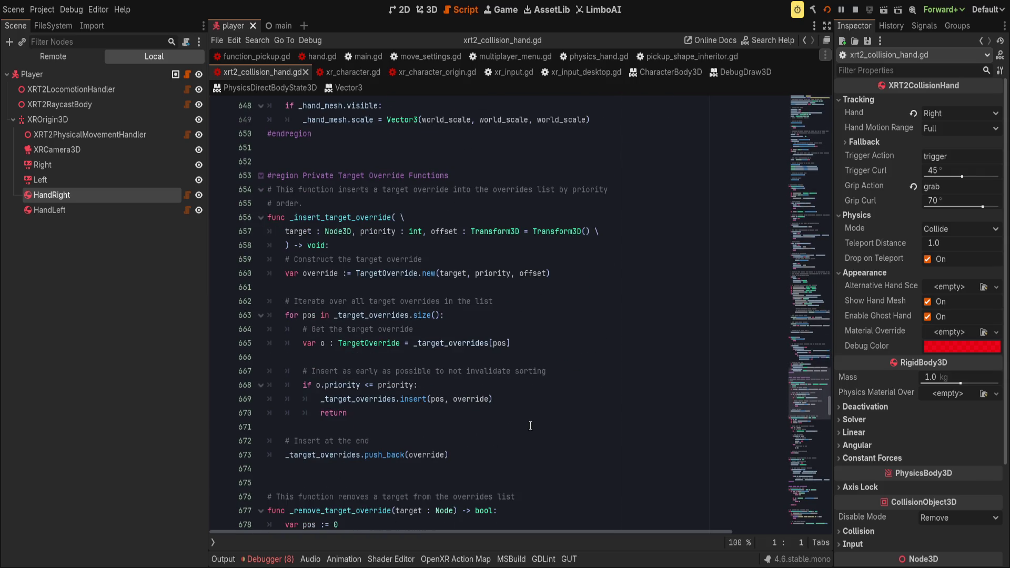
scroll(531, 425, "down", 4)
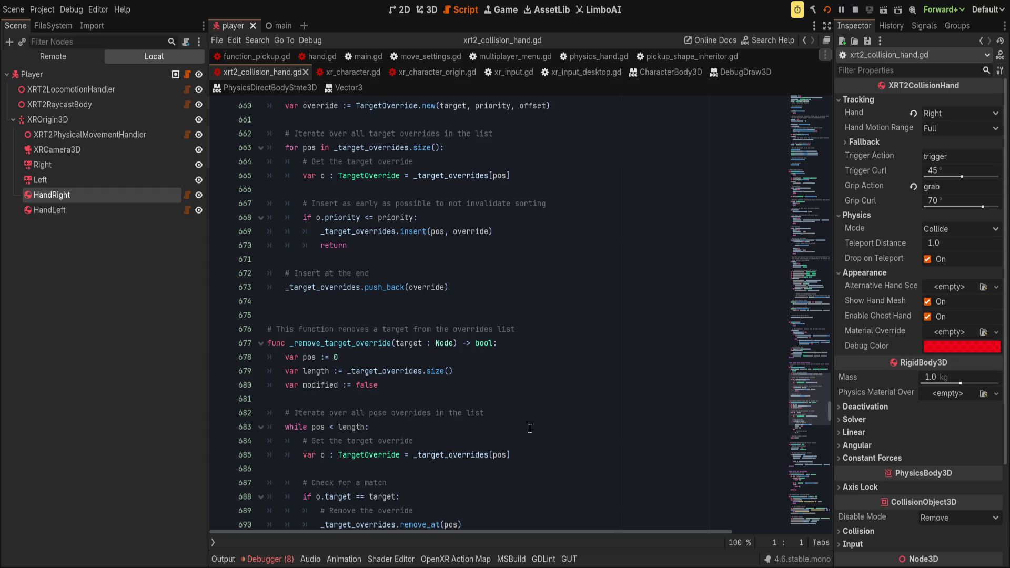
scroll(530, 428, "down", 4)
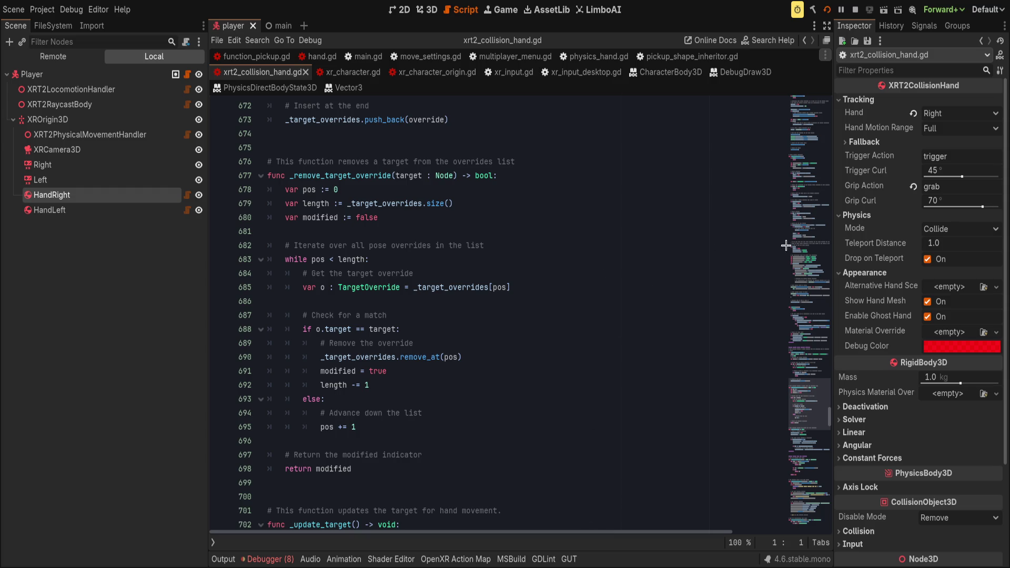
left_click(76, 251)
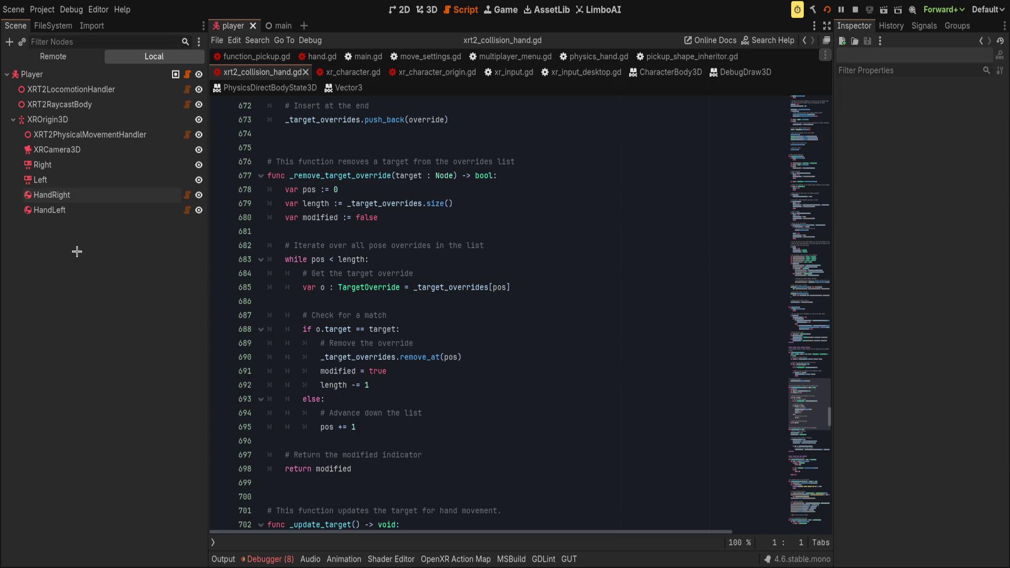
- View the XRT2LocomotionHandler's Push Rigid Bodies and Drag Factor settings in the Inspector
left_click(502, 326)
left_click(78, 135)
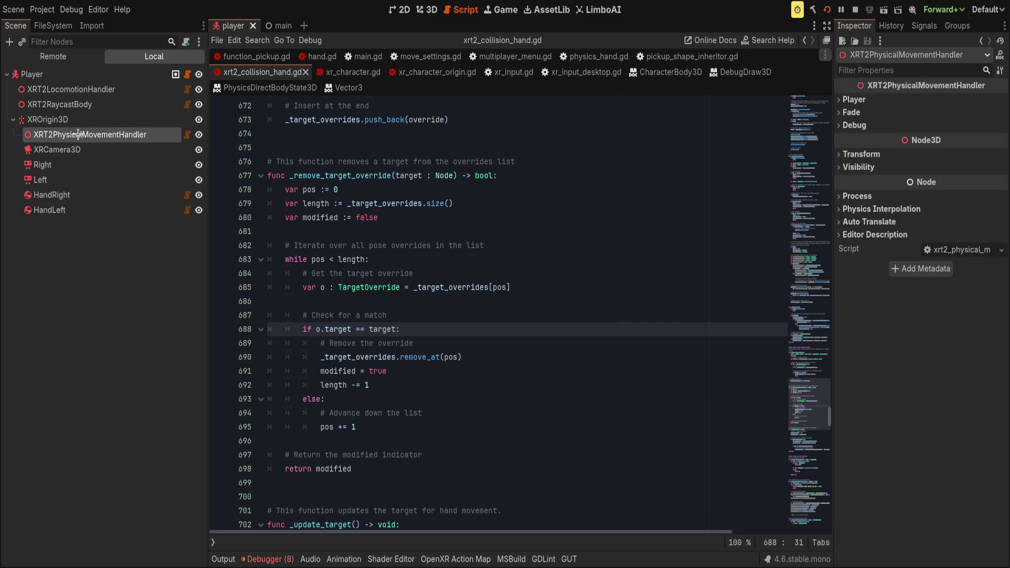
left_click(73, 89)
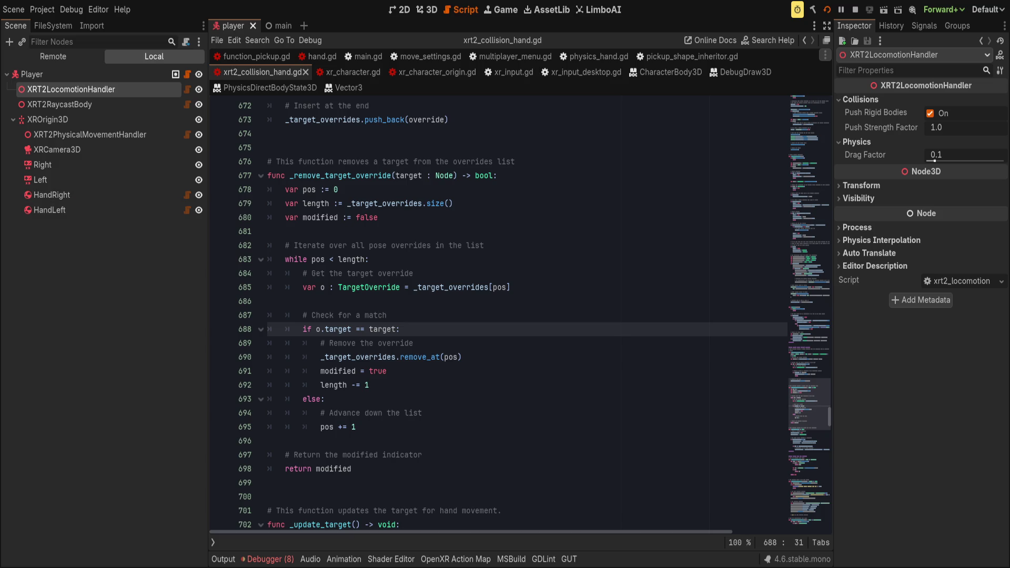
left_click(79, 194)
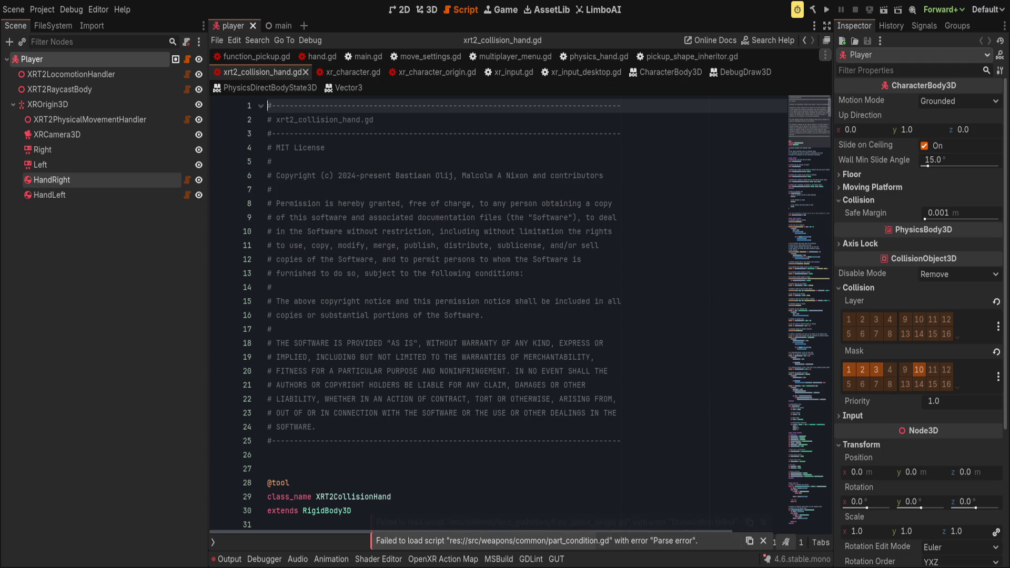
- Paste an XRT2DirectMovement under HandRight and change its Movement Action from primary to move
left_click(63, 179)
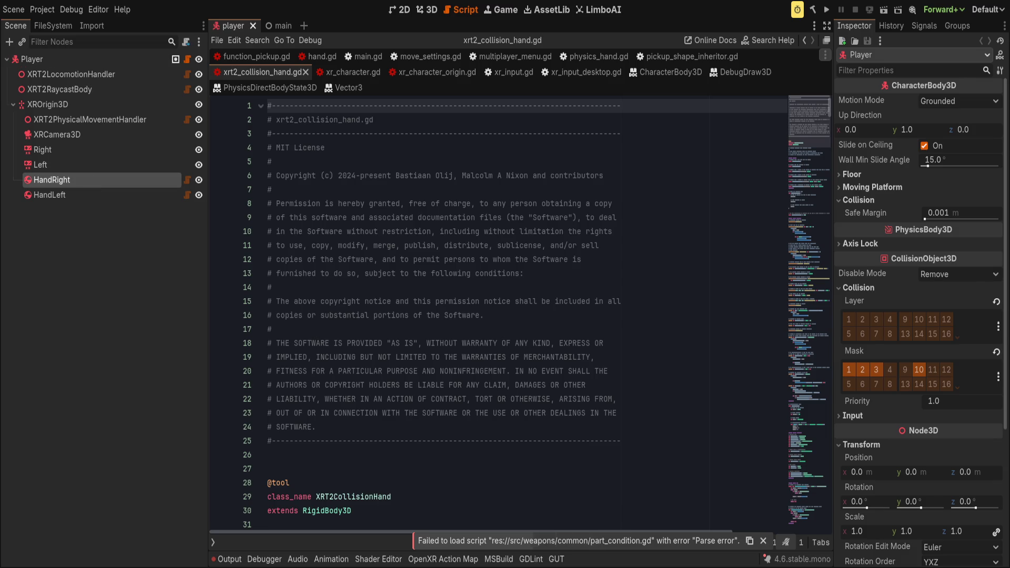
left_click(92, 226)
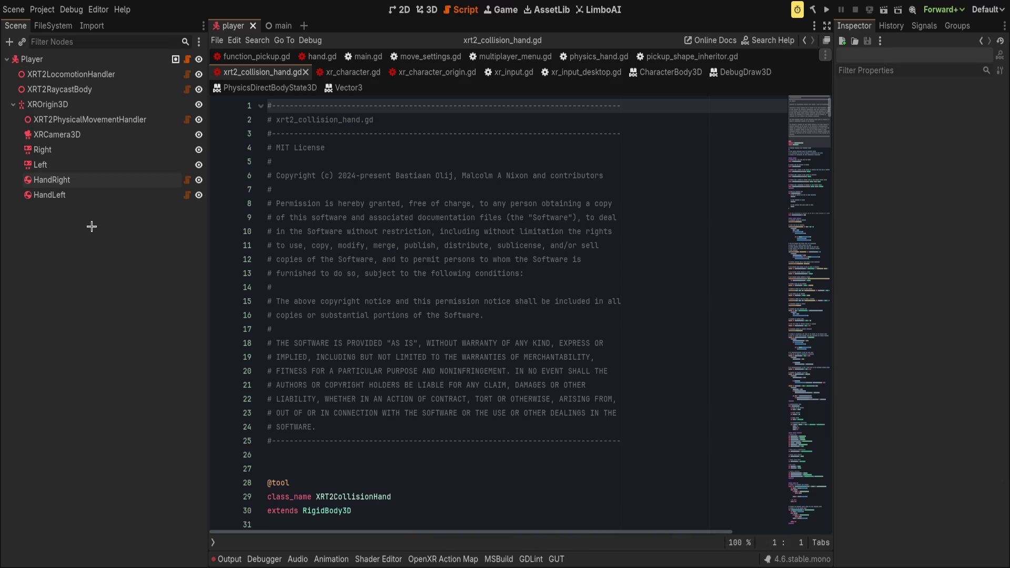
left_click(79, 180)
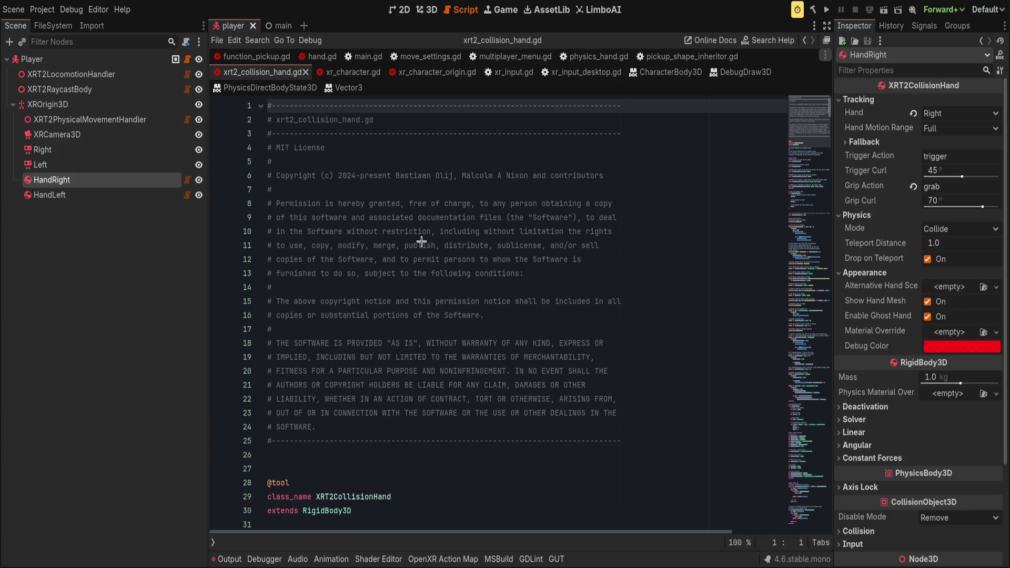
key("ctrl+v")
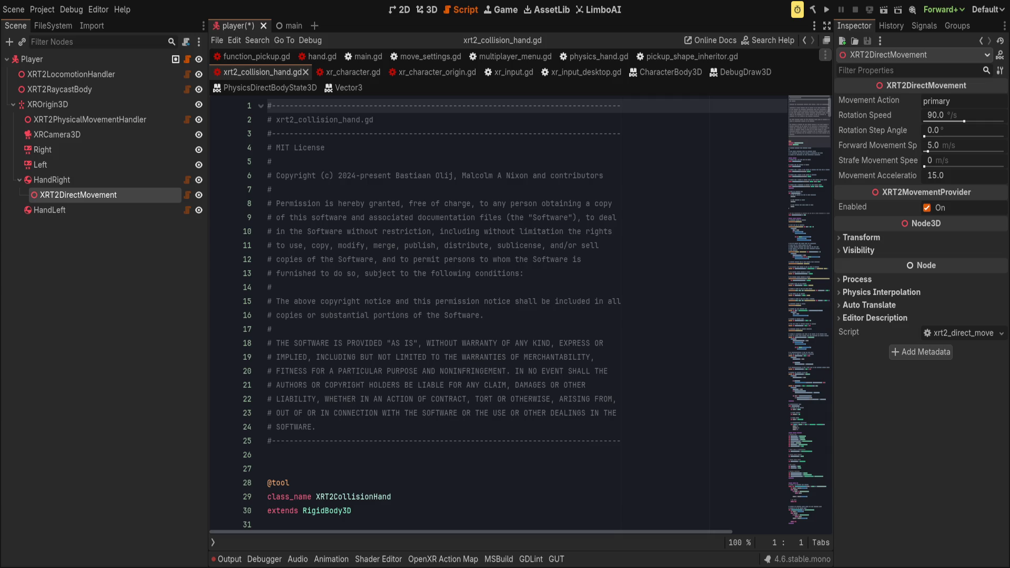
double_click(955, 104)
type("moev")
key("BackSpace")
type("ve")
- Set the direct movement node's Forward Movement speed and Movement Acceleration to 0
left_click_drag(941, 150, 925, 151)
left_click(953, 178)
type("0")
key("Return")
- Paste the movement node under HandLeft: rotation 0, forward 5 m/s, strafe 3 m/s, acceleration 15; save
left_click(153, 216)
key("ctrl+v")
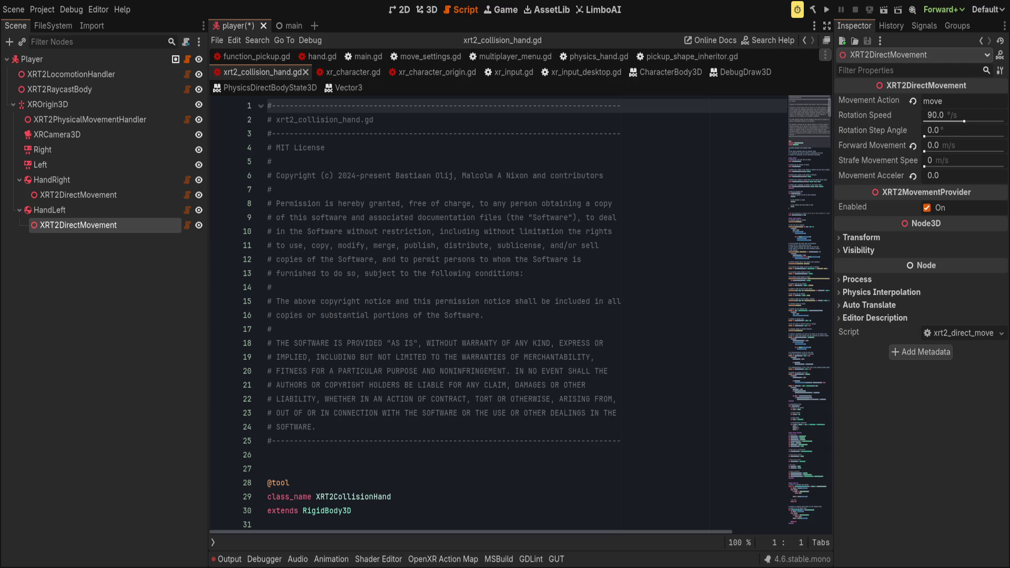
left_click_drag(964, 121, 925, 122)
left_click(967, 143)
type("5")
key("Return")
left_click_drag(924, 167, 928, 167)
left_click(913, 175)
key("ctrl+s")
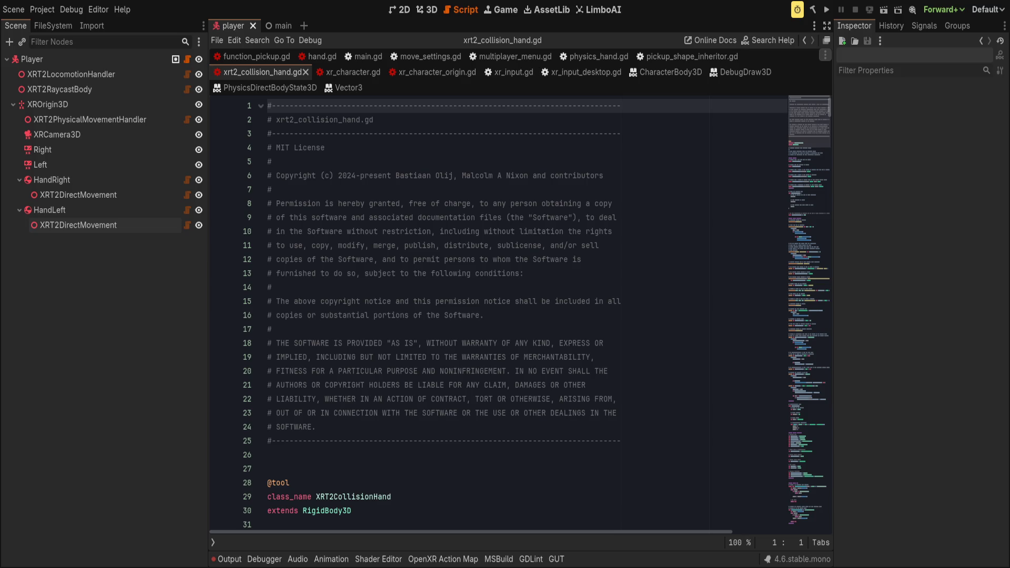
left_click(526, 274)
- Save the player scene, scroll the collision hand script to its tracking export variables, and run it
key("ctrl+s")
scroll(281, 117, "down", 4)
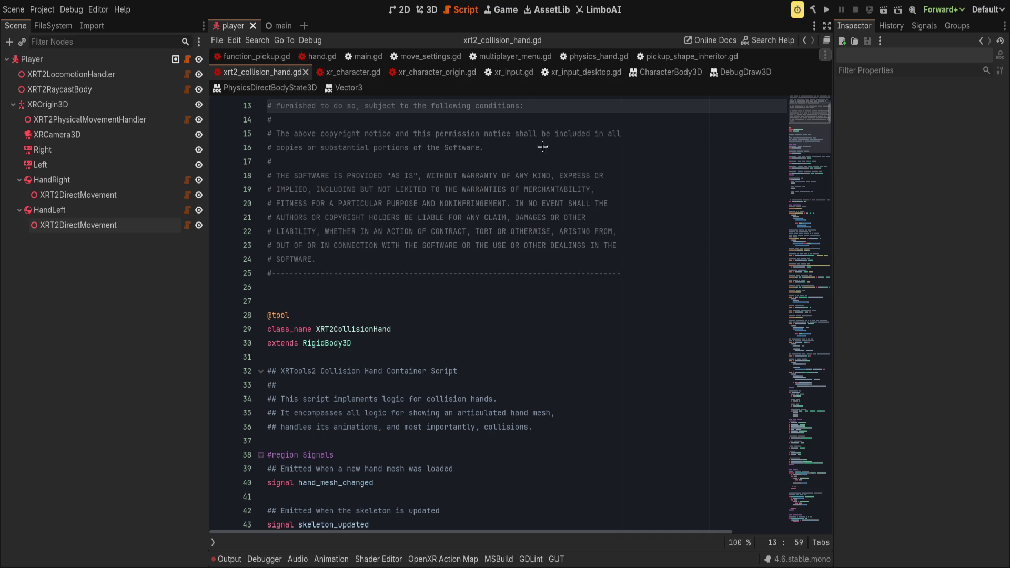
left_click(377, 287)
scroll(435, 281, "down", 4)
scroll(436, 280, "down", 11)
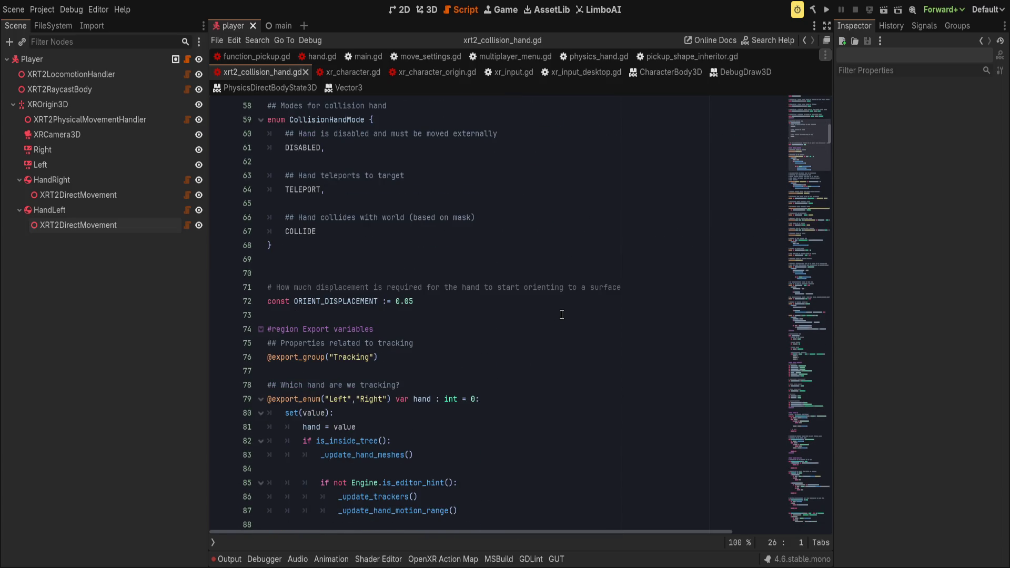
scroll(558, 321, "down", 3)
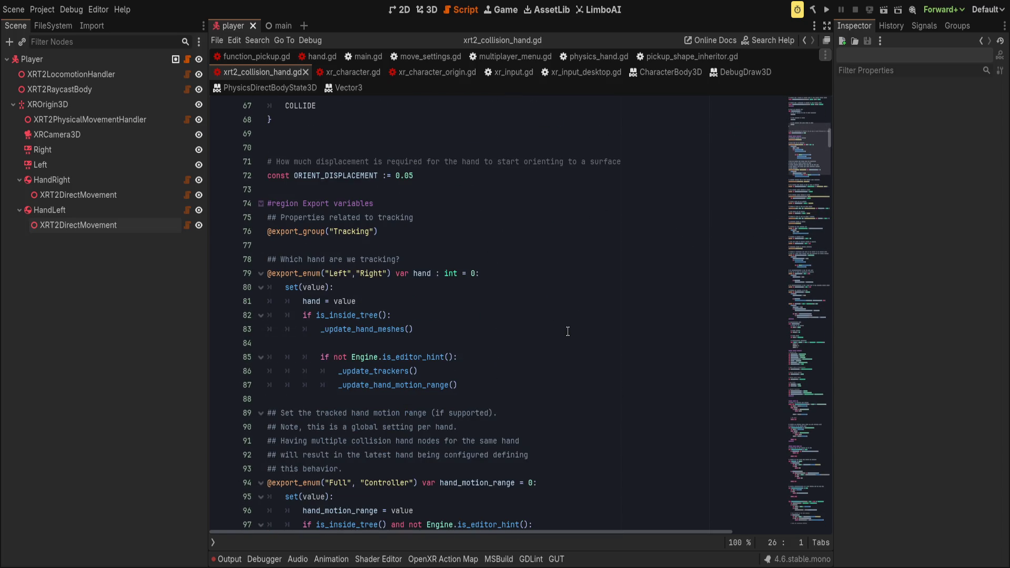
scroll(567, 333, "down", 4)
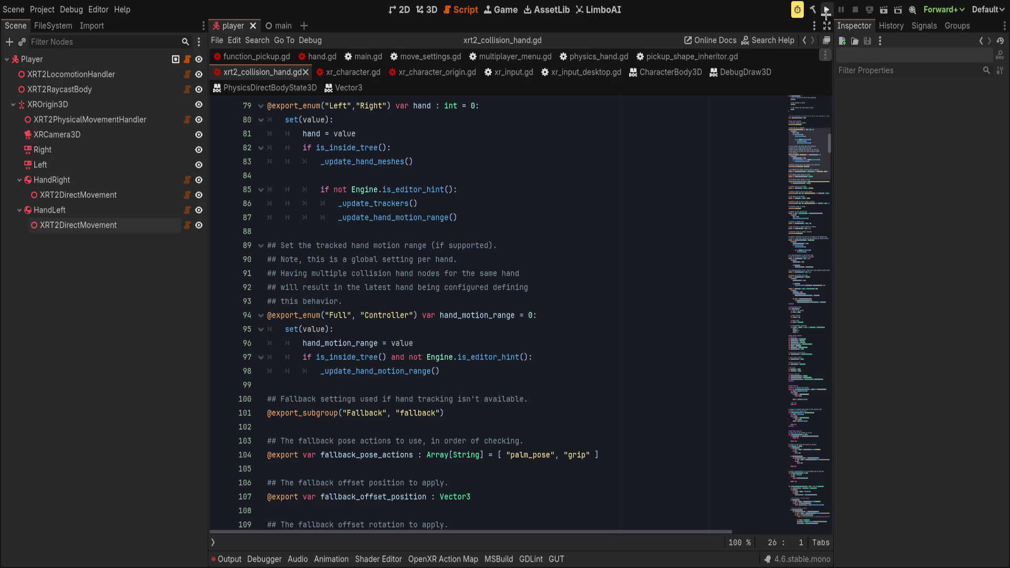
left_click(826, 11)
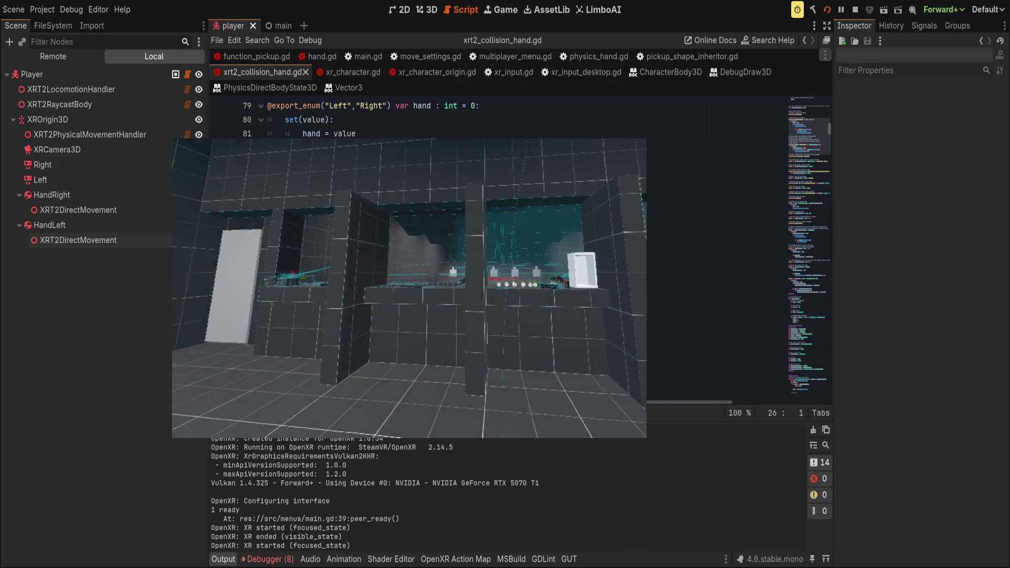
- Show the OpenXR Action Map panel listing the godot action set's trigger, grip and primary actions
left_click(455, 559)
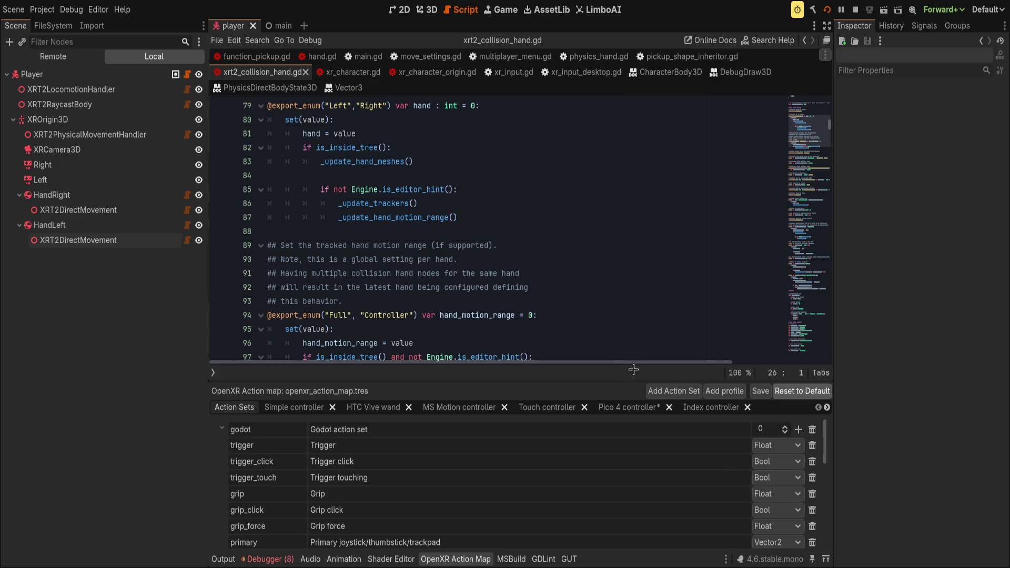
- Save the action map and set HandRight's XRT2DirectMovement Movement Action to primary, checking HandLeft's
left_click(761, 391)
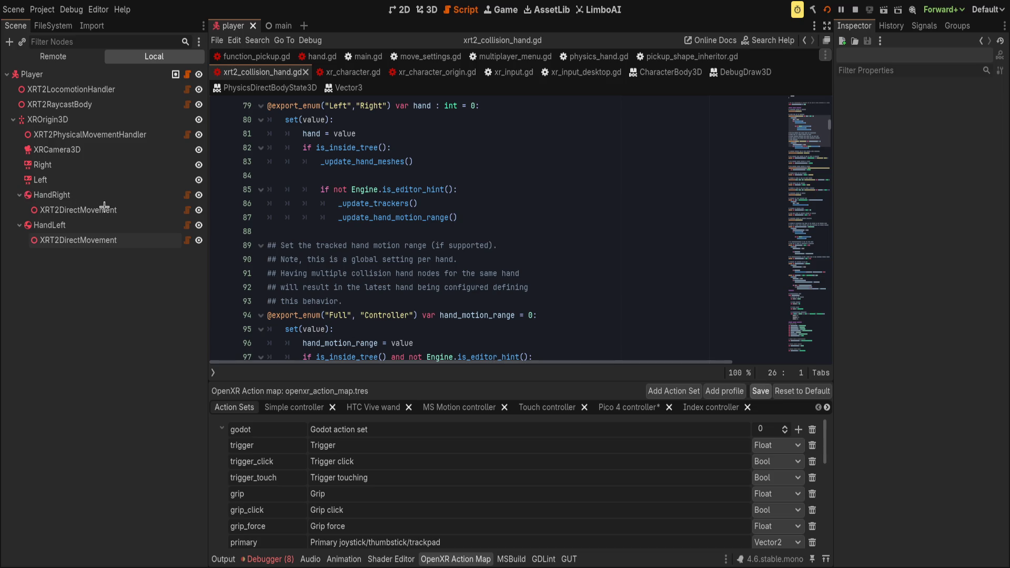
left_click(103, 209)
double_click(942, 101)
type("primary")
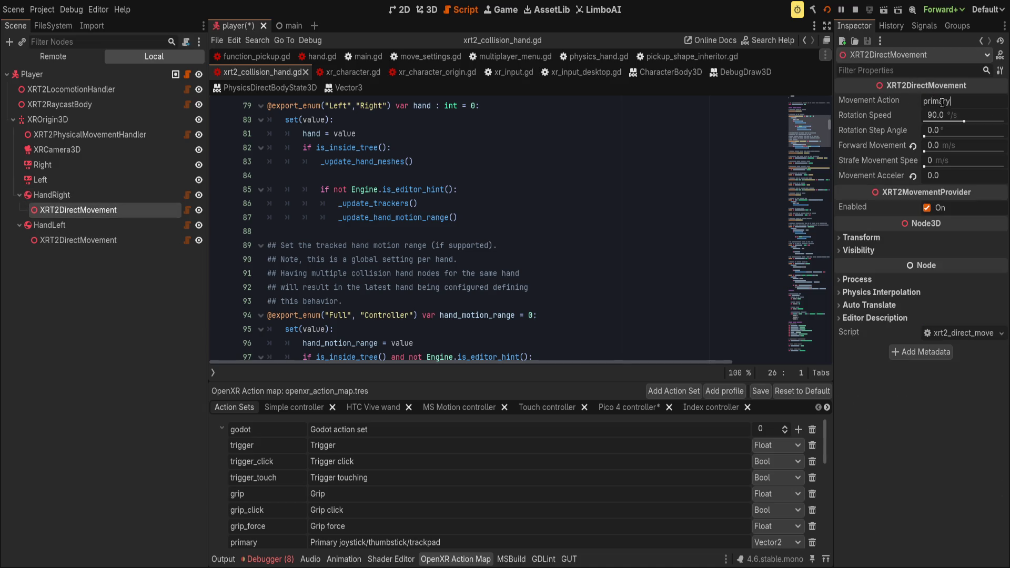
left_click(185, 234)
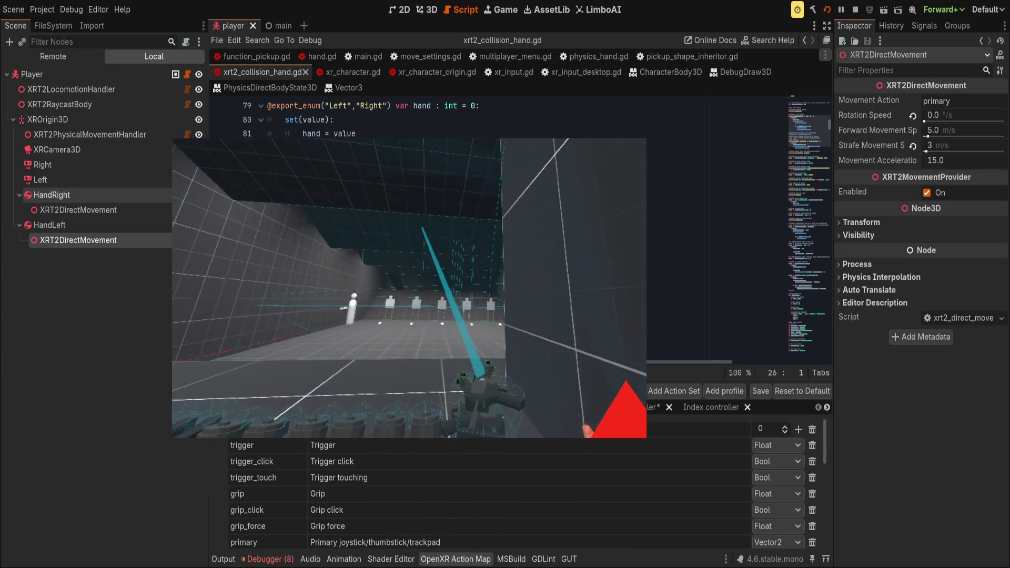
left_click(51, 194)
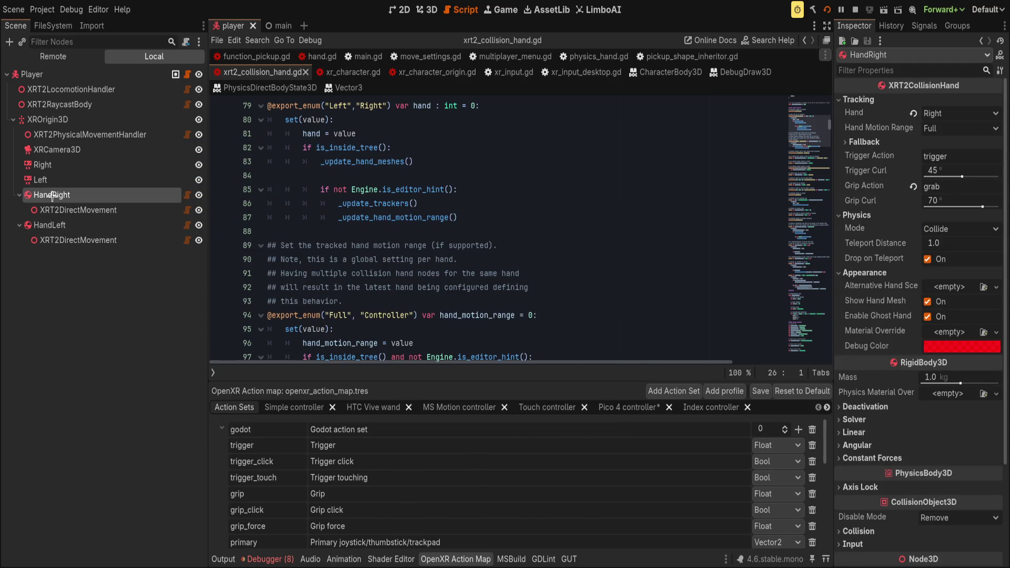
- With both hands selected, change the shared Tracking Grip Action from grab to grip
left_click(50, 225, "ctrl")
left_click(868, 125)
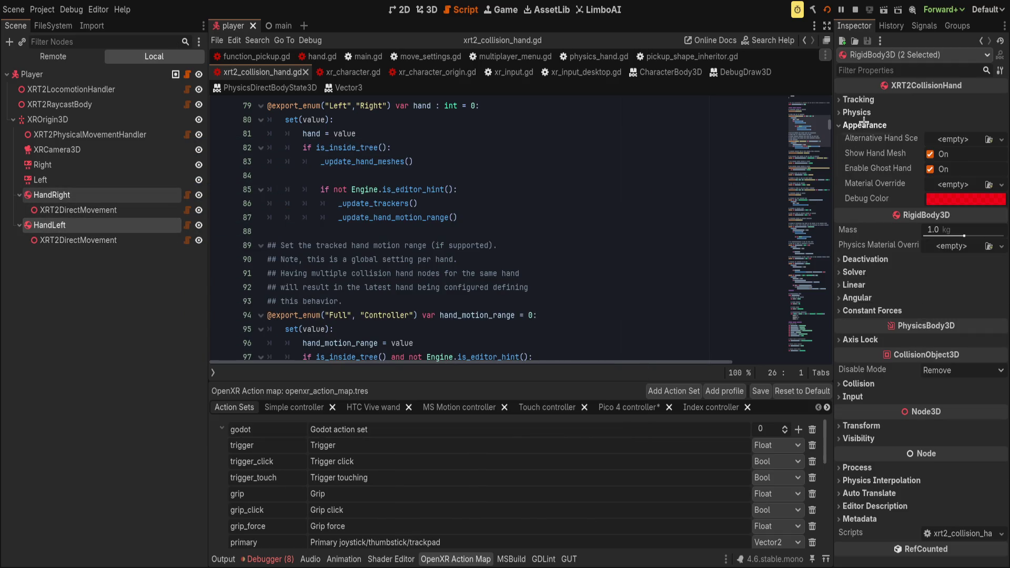
left_click(871, 112)
left_click(865, 99)
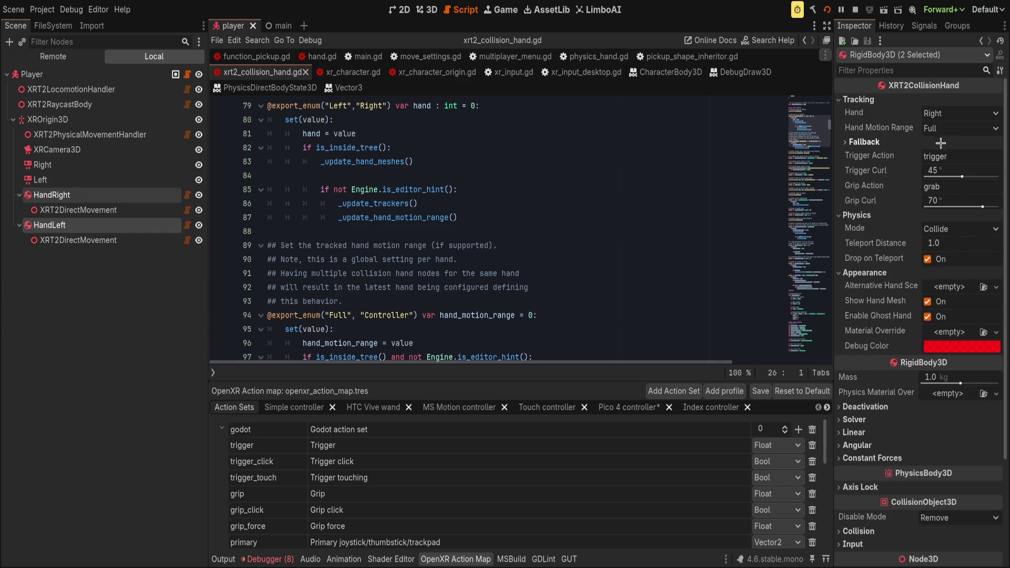
left_click(951, 188)
key("BackSpace")
type("ip")
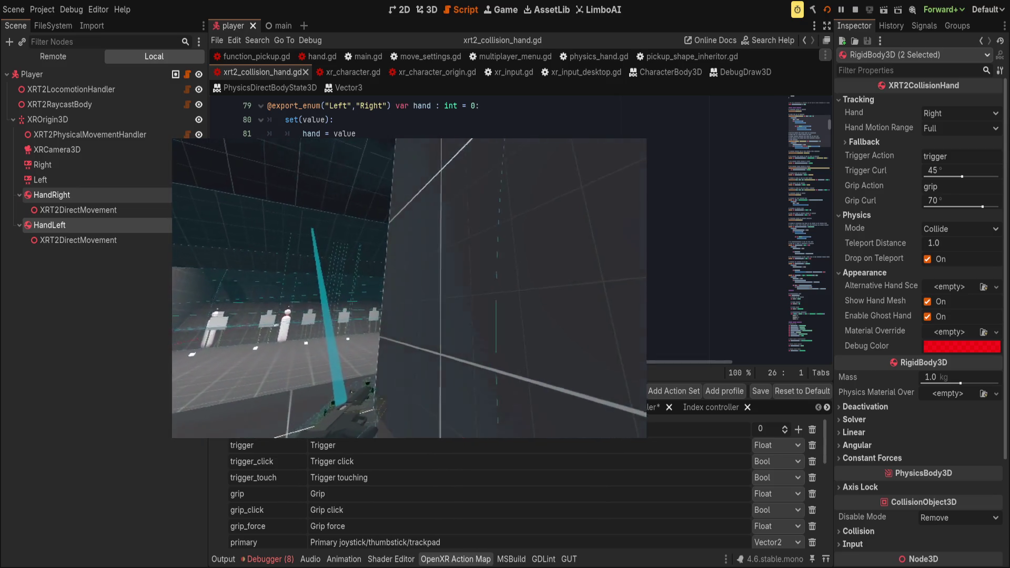
- Edit the grip action name to grip_click, then review HandRight and the left hand's movement node
left_click(849, 98)
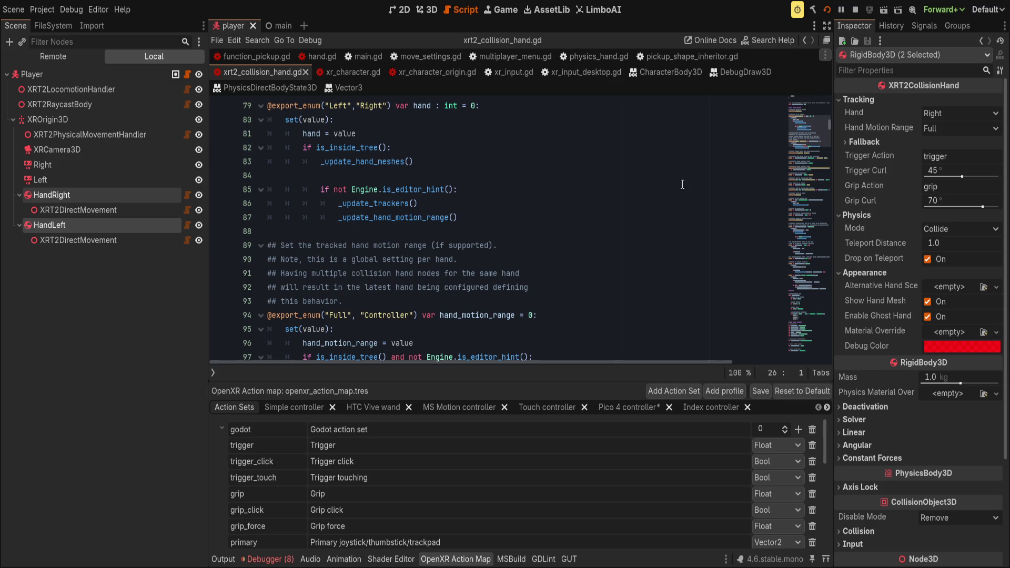
left_click(591, 191)
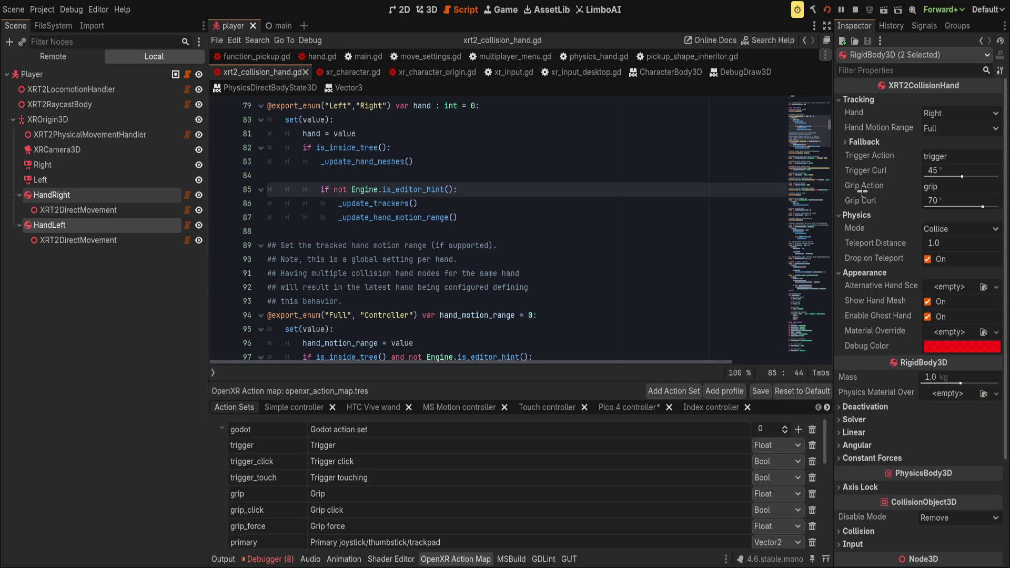
left_click(953, 192)
type("_click")
key("ctrl+s")
left_click(632, 227)
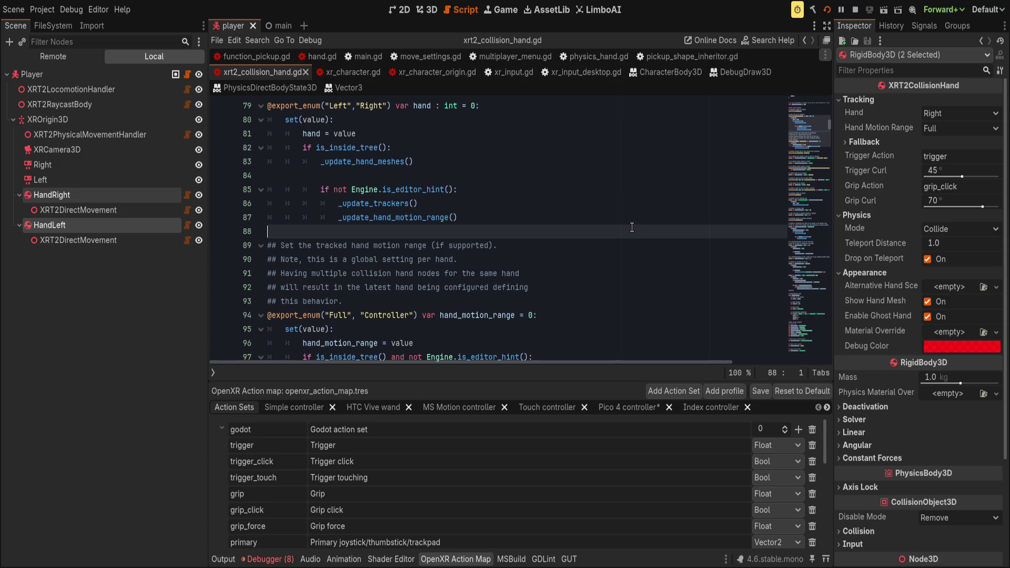
left_click(588, 162)
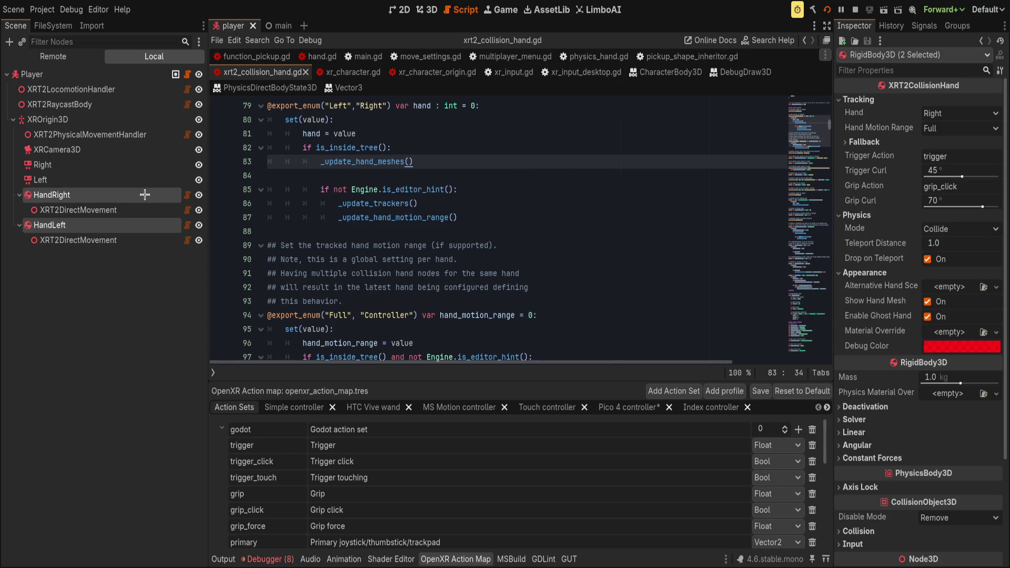
left_click(142, 196)
left_click(105, 240)
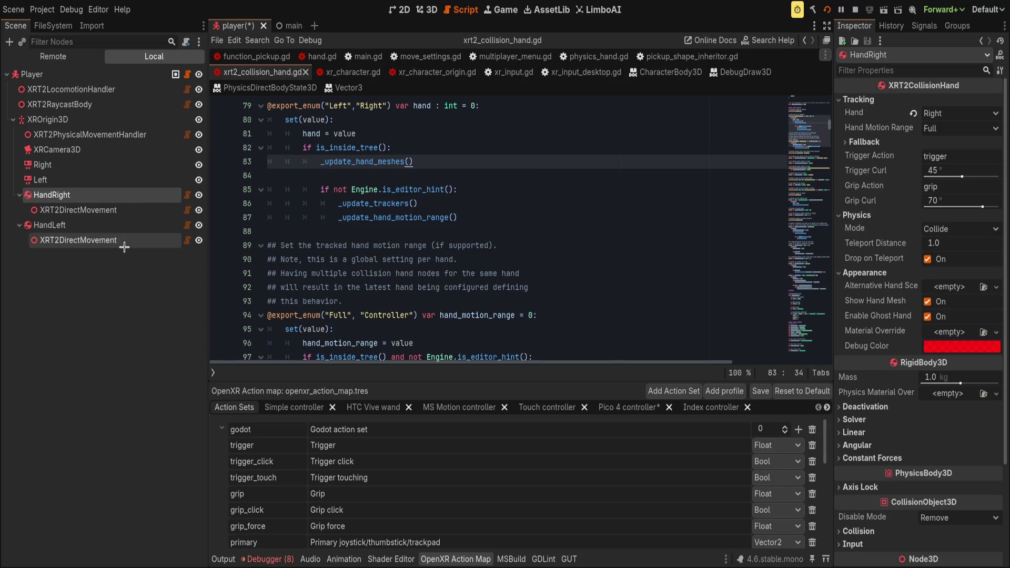
- Revert HandLeft's Grip Action back to grip
left_click(50, 225)
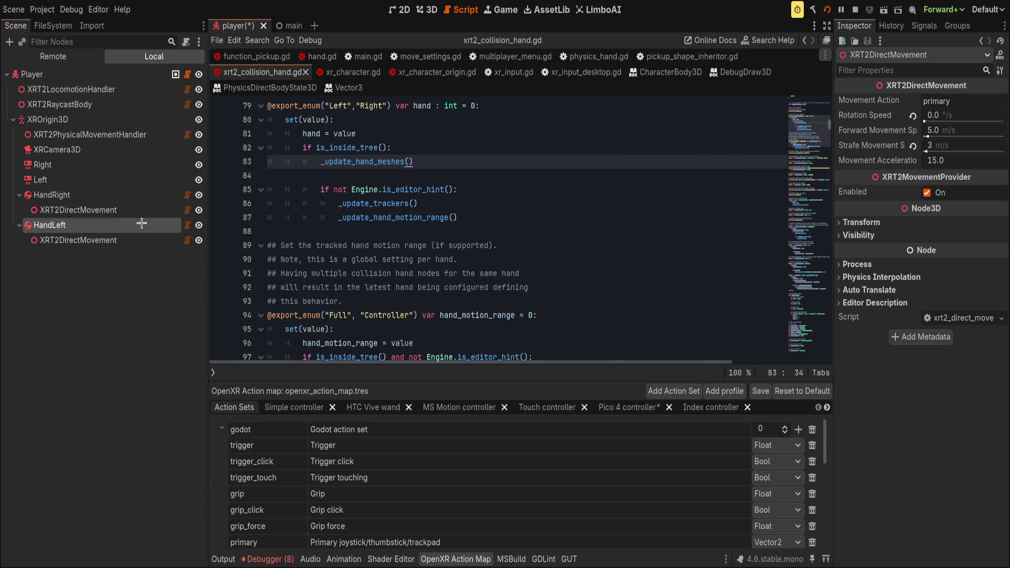
left_click(913, 185)
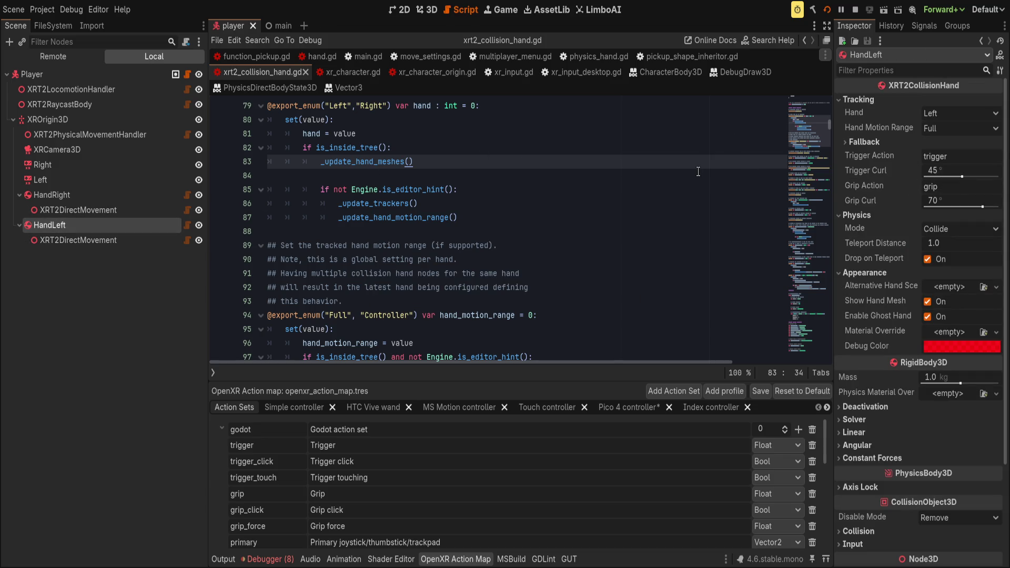
scroll(420, 446, "down", 3)
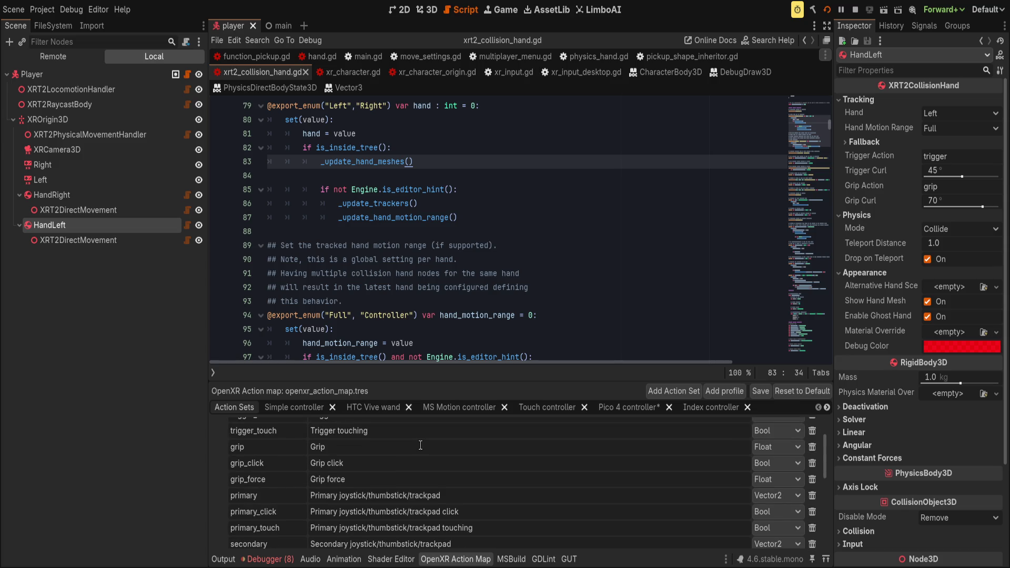
scroll(411, 458, "down", 10)
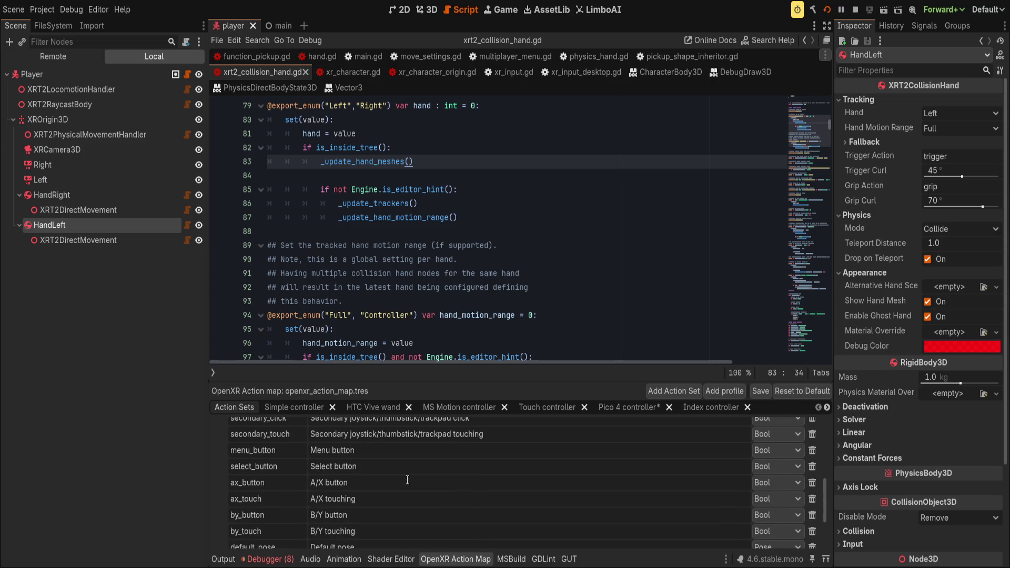
scroll(397, 476, "up", 6)
scroll(397, 476, "up", 1)
left_click(488, 226)
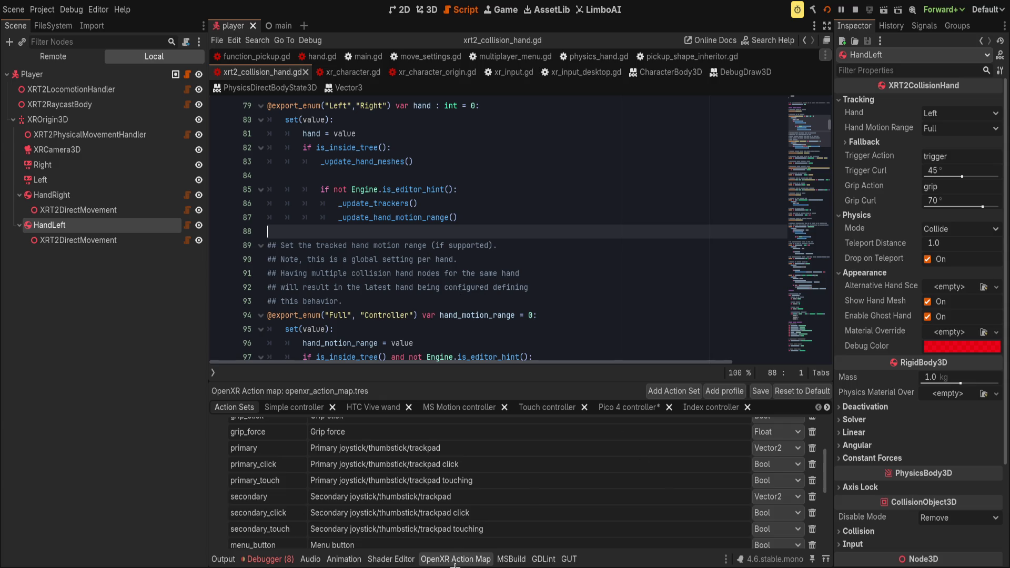
- Hide the OpenXR Action Map panel and return to the script
left_click(457, 560)
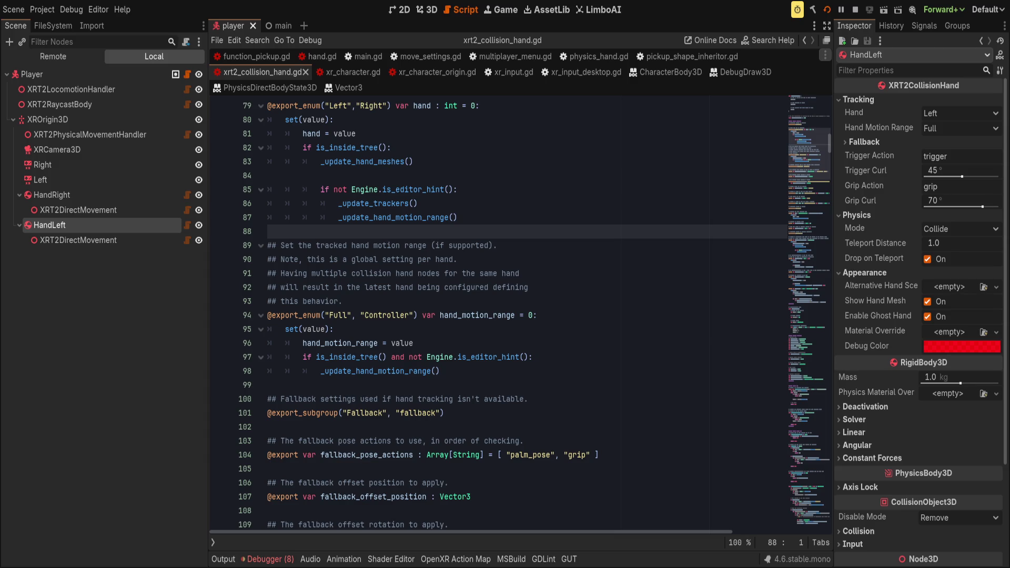
left_click(534, 326)
scroll(535, 323, "up", 3)
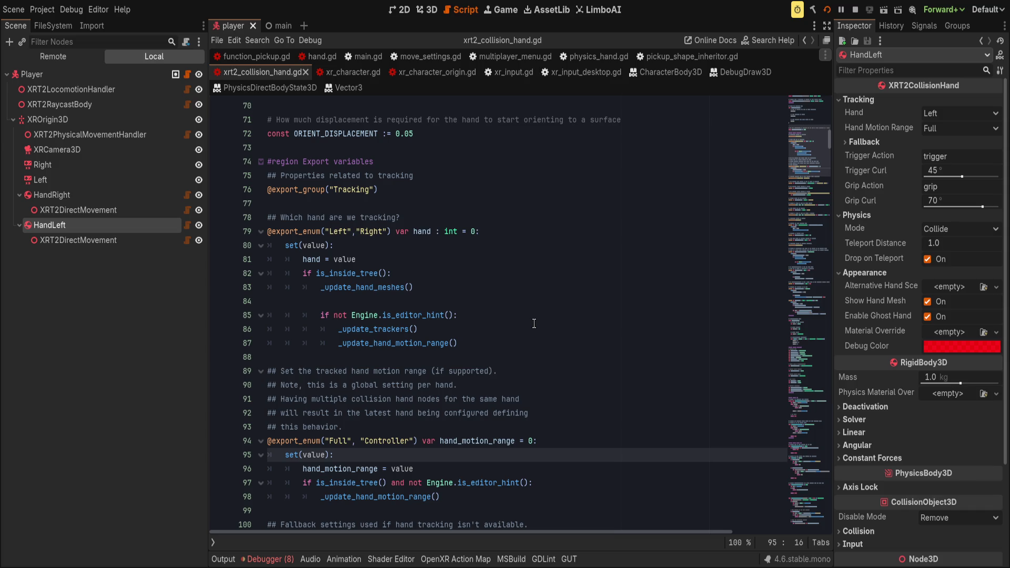
- From HandLeft's XRT2DirectMovement node, open xrt2_direct_movement.gd and scroll through its export variables
left_click(489, 287)
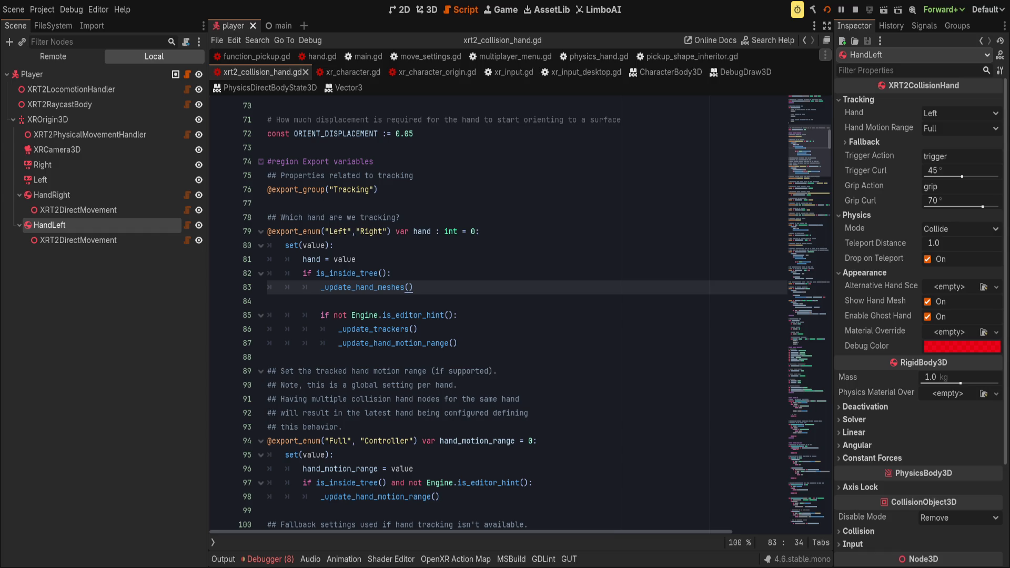
left_click(74, 225)
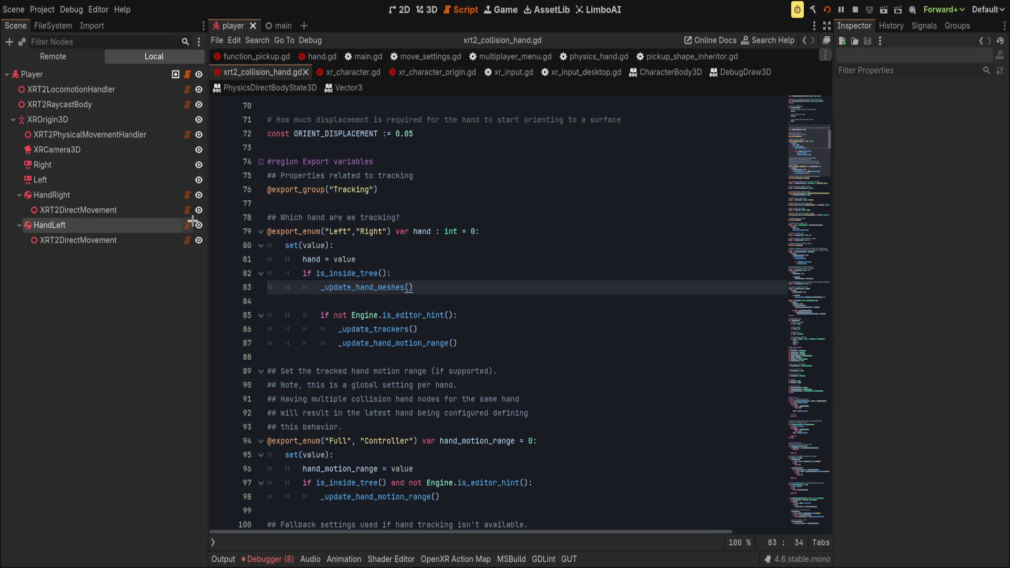
left_click(187, 226)
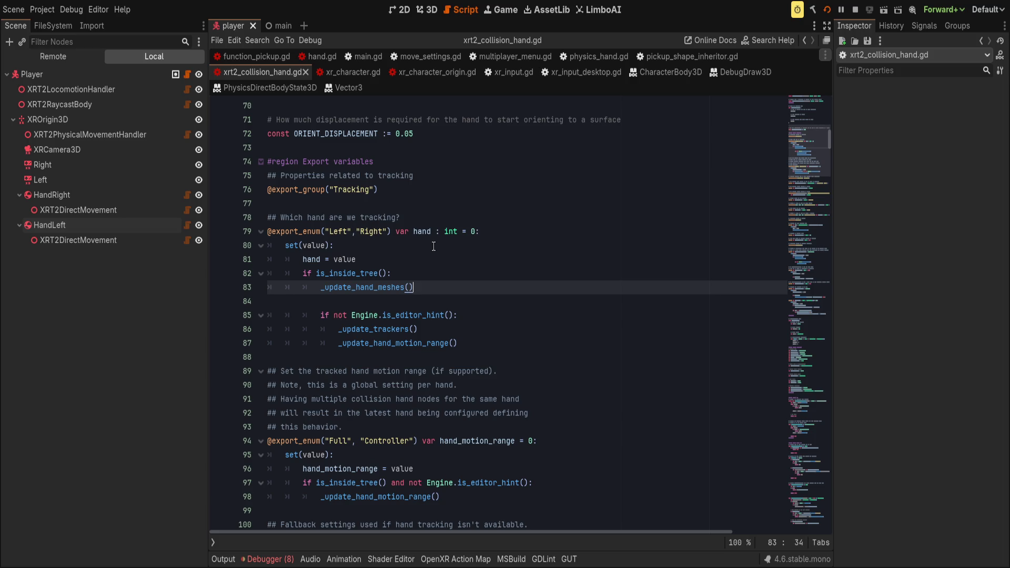
scroll(429, 263, "up", 10)
scroll(423, 299, "up", 8)
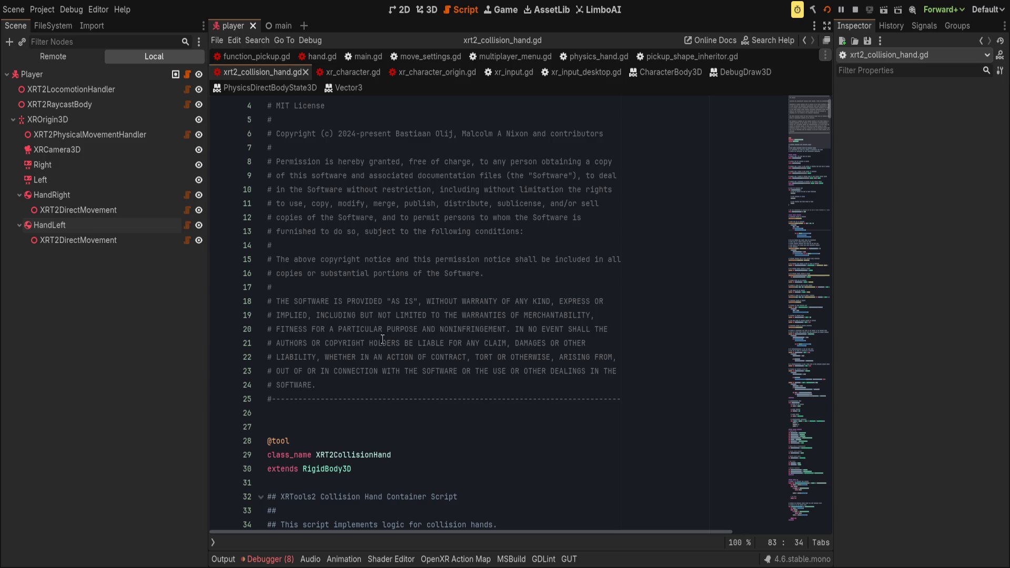
scroll(368, 415, "down", 1)
scroll(368, 416, "down", 5)
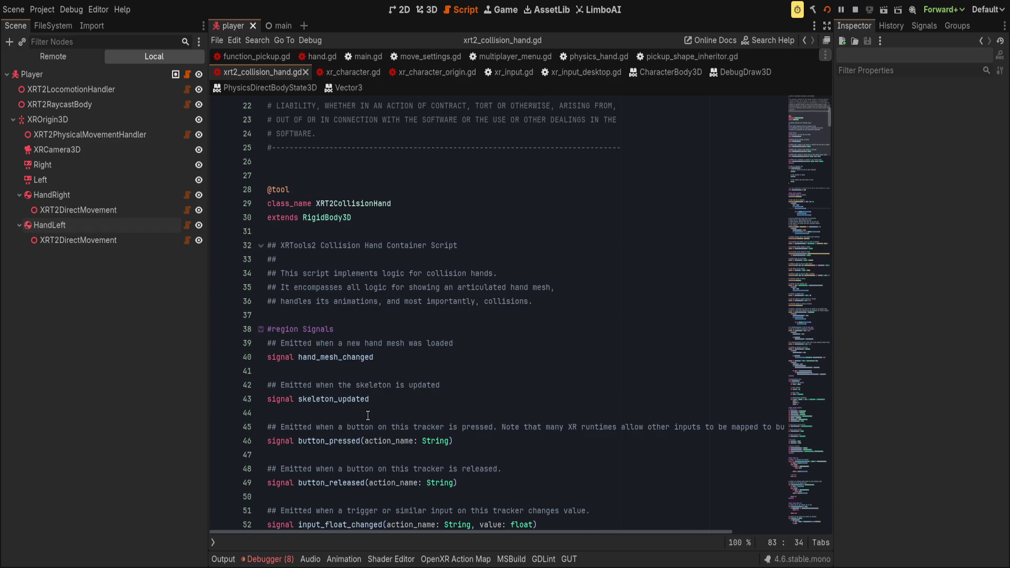
scroll(343, 399, "down", 5)
scroll(344, 398, "down", 9)
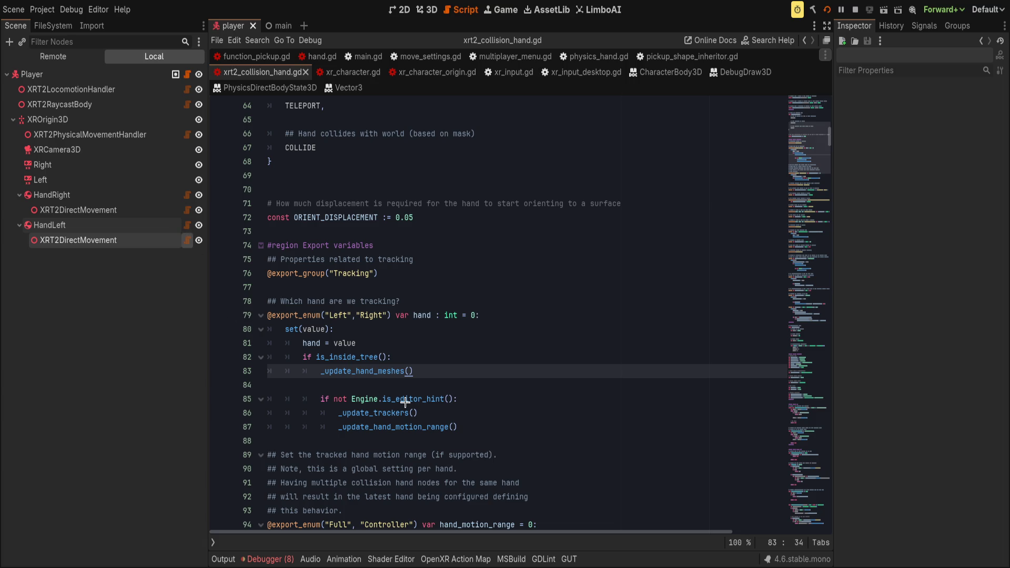
scroll(411, 400, "down", 8)
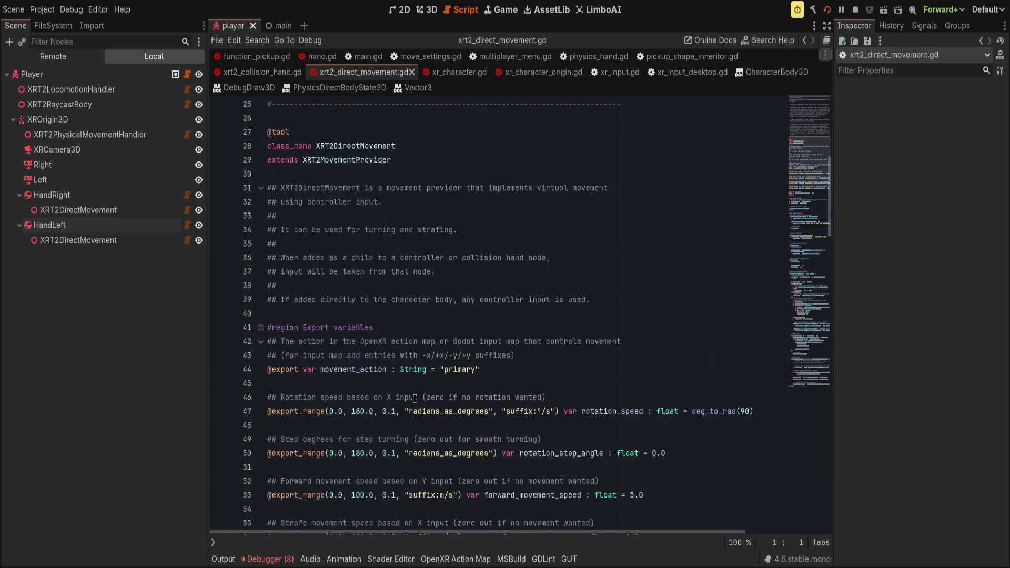
- Read through _process_locomotion and its _xr_collision_hand input lookup in xrt2_direct_movement.gd
scroll(414, 399, "down", 2)
left_click(488, 358)
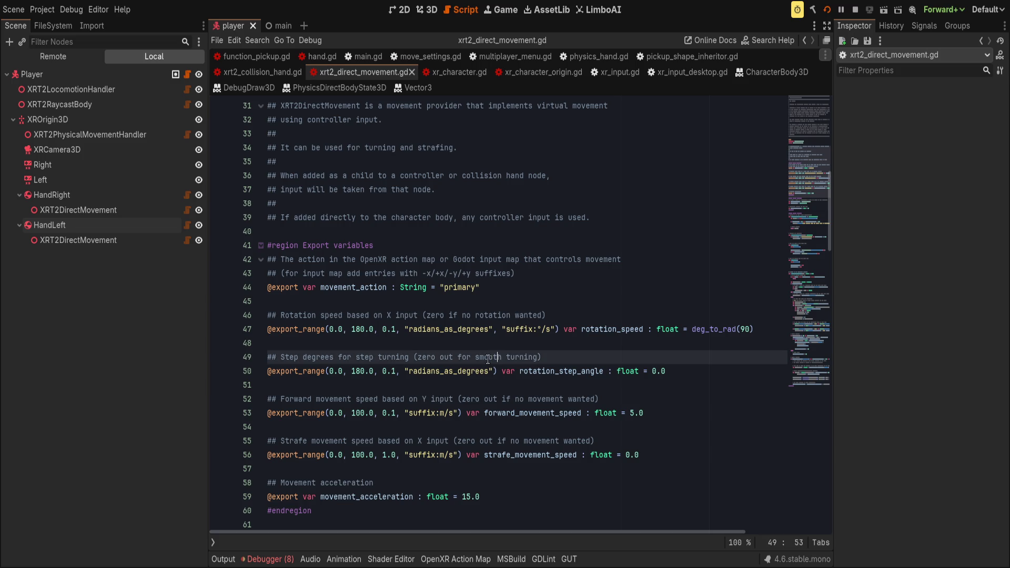
scroll(438, 372, "down", 7)
scroll(438, 373, "down", 6)
scroll(416, 370, "down", 10)
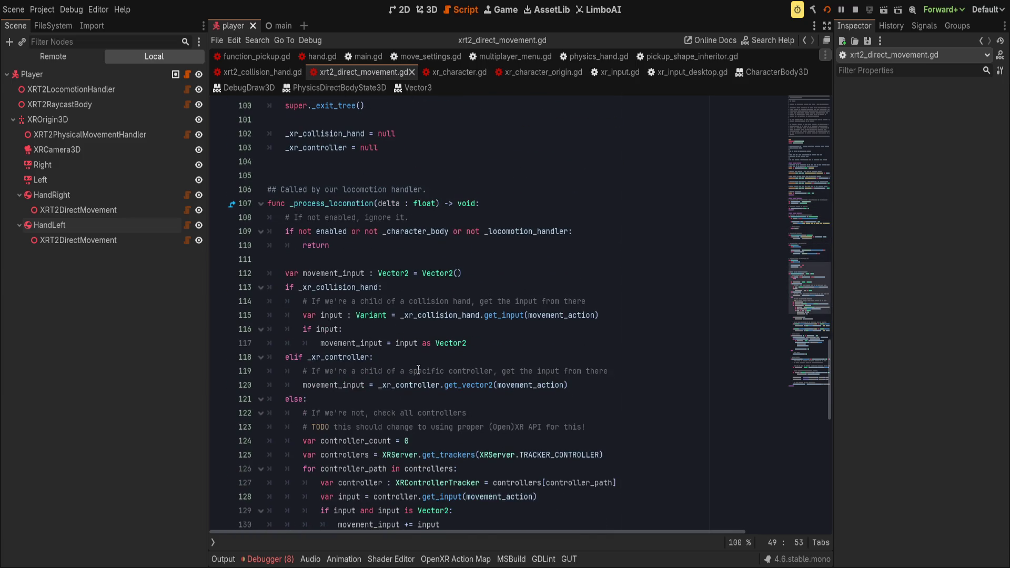
scroll(418, 370, "down", 3)
scroll(420, 370, "up", 2)
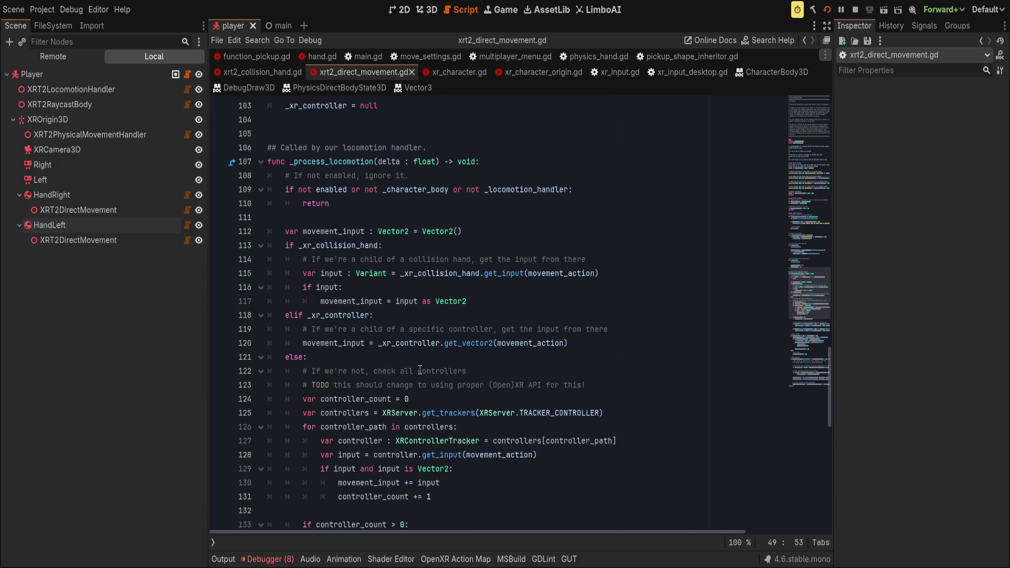
double_click(327, 162)
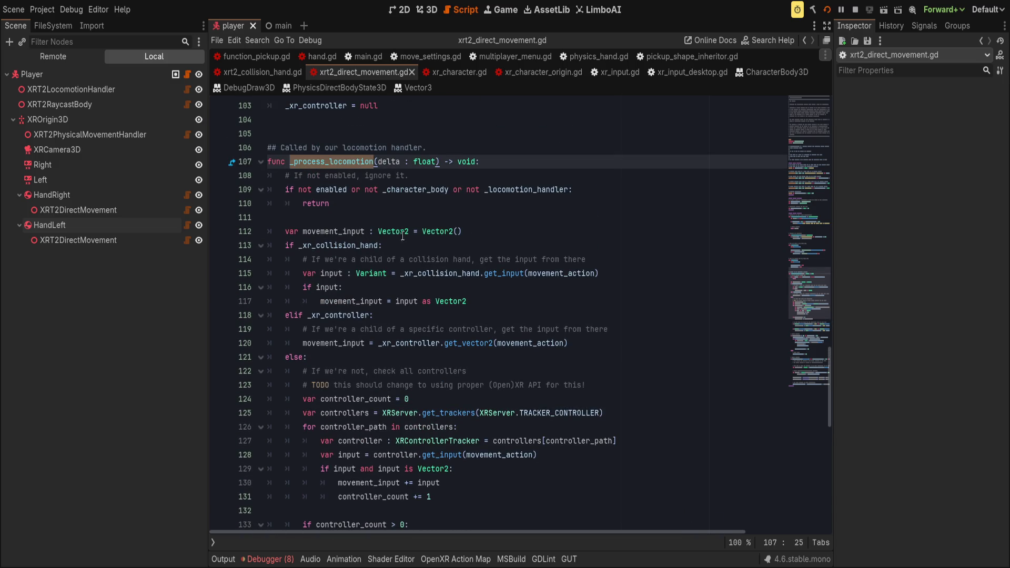
double_click(447, 274)
left_click(511, 274)
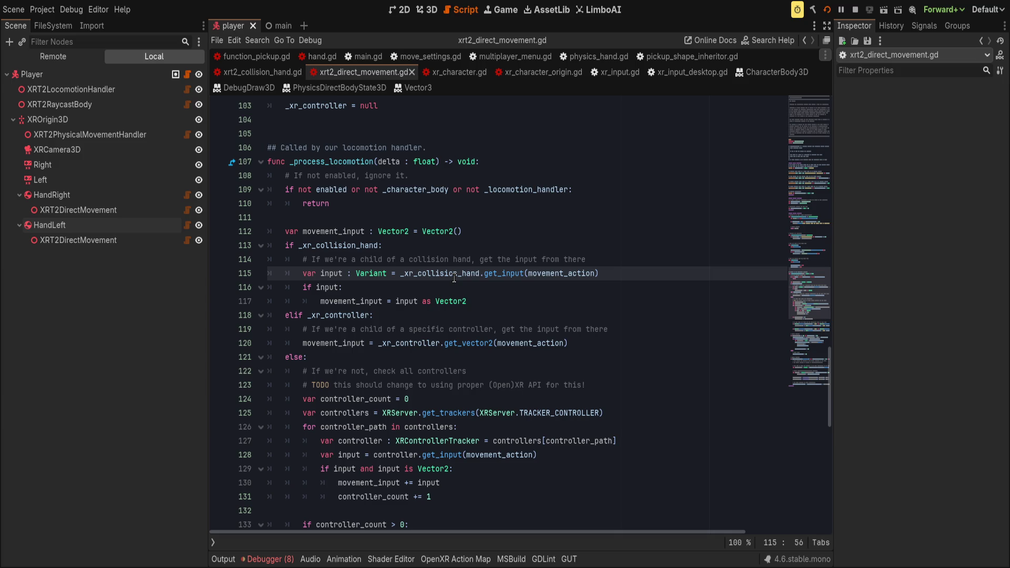
- Review the specific-controller comment, then move HandLeft's XRT2DirectMovement node under Left
left_click(415, 285)
left_click_drag(415, 329, 610, 327)
left_click(623, 327)
mouse_move(84, 240)
left_mouse_down()
mouse_move(89, 180)
mouse_move(87, 226)
mouse_move(76, 174)
mouse_move(93, 170)
left_mouse_up()
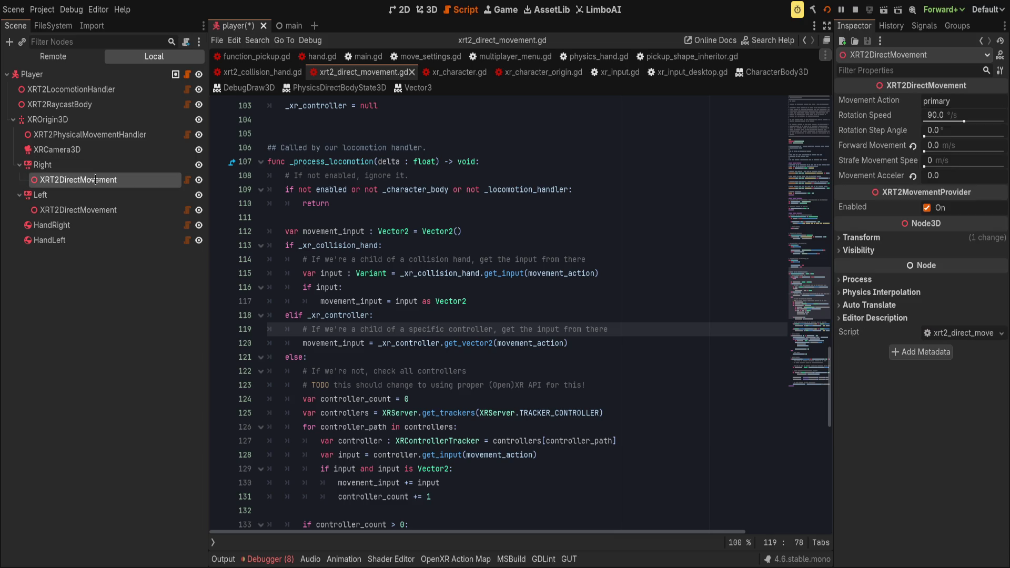
left_click(92, 195)
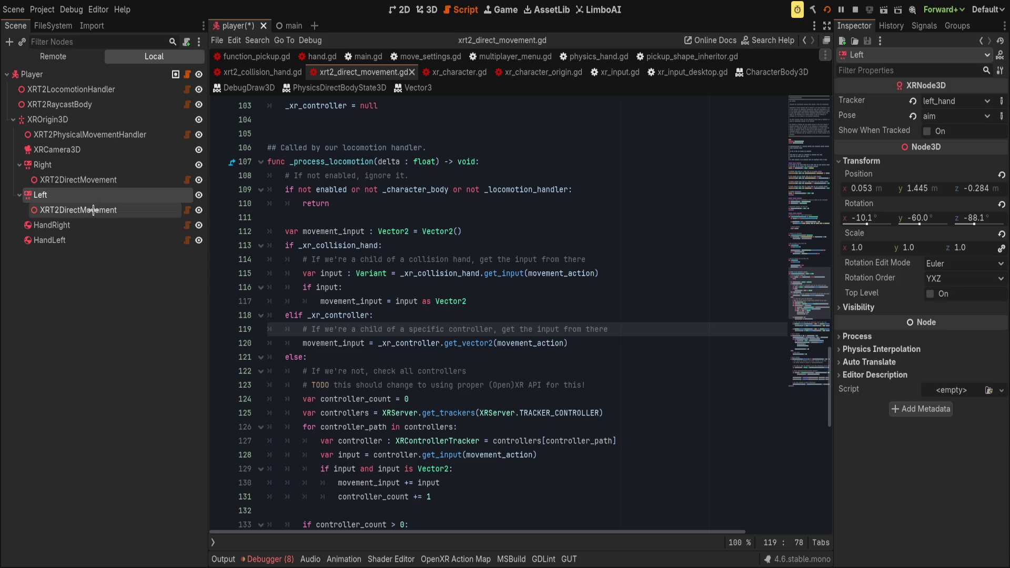
left_click(96, 210)
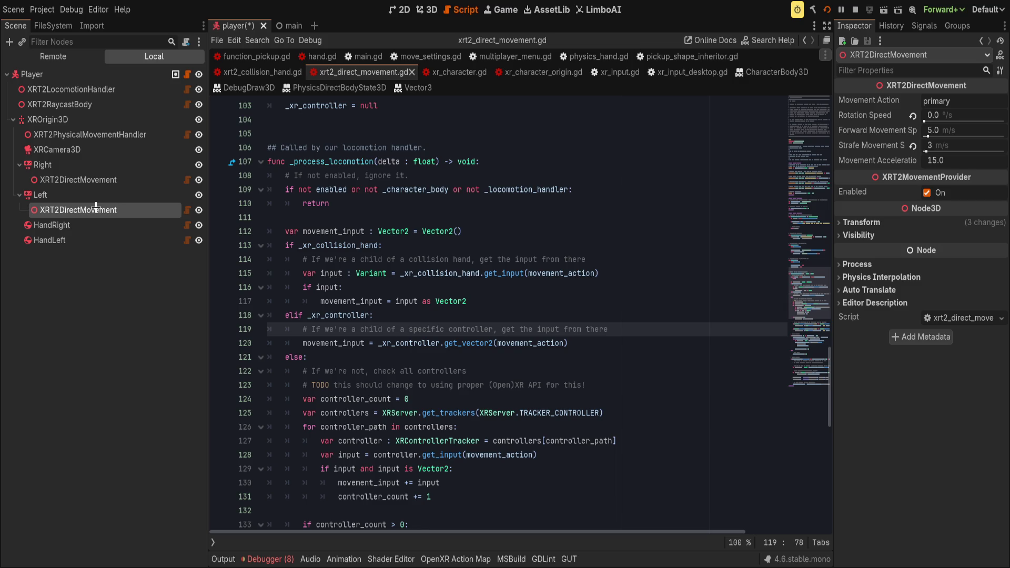
left_click(90, 225)
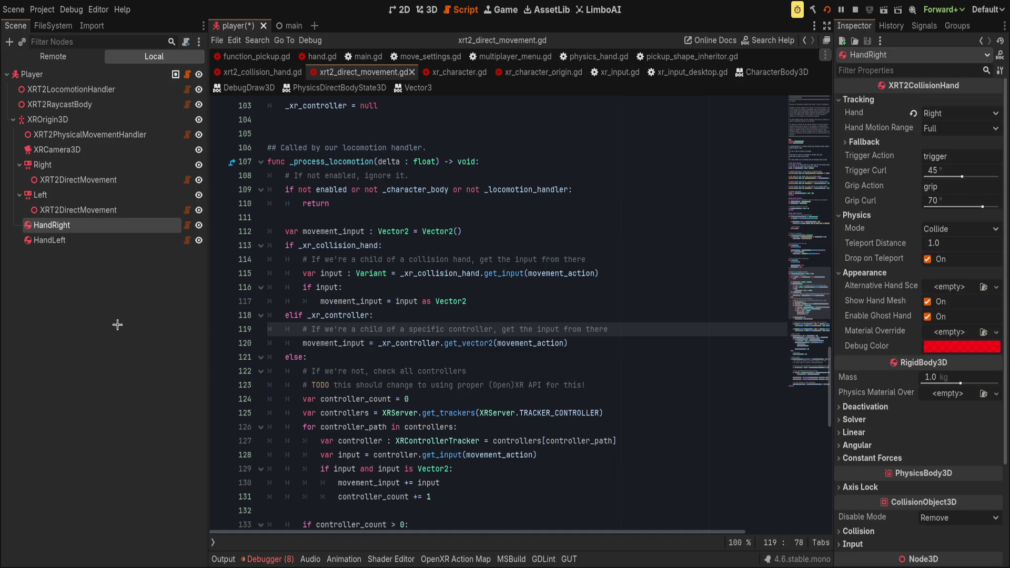
left_click(64, 73)
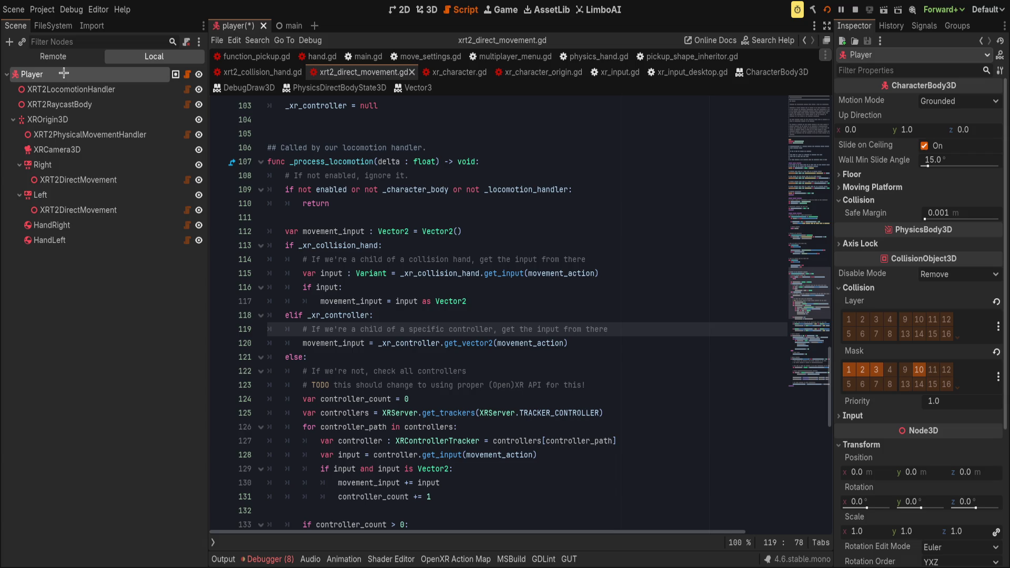
- Replace HandRight with a new XRPhysicsHand above HandLeft, named MyStupidHandRight
key("ctrl+v")
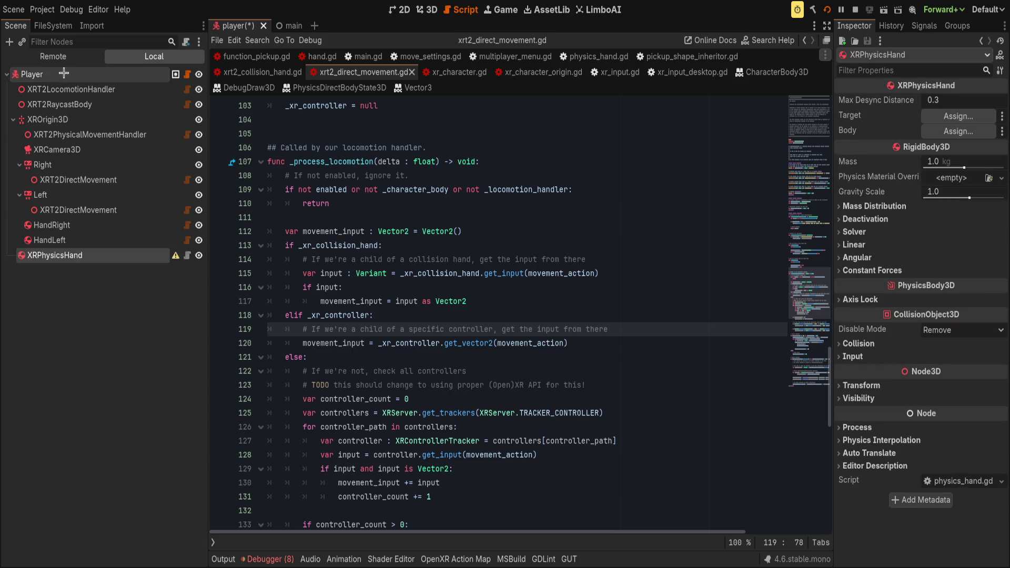
mouse_move(76, 257)
left_mouse_down()
mouse_move(49, 132)
mouse_move(58, 129)
mouse_move(85, 229)
mouse_move(105, 246)
left_mouse_up()
left_click(124, 226)
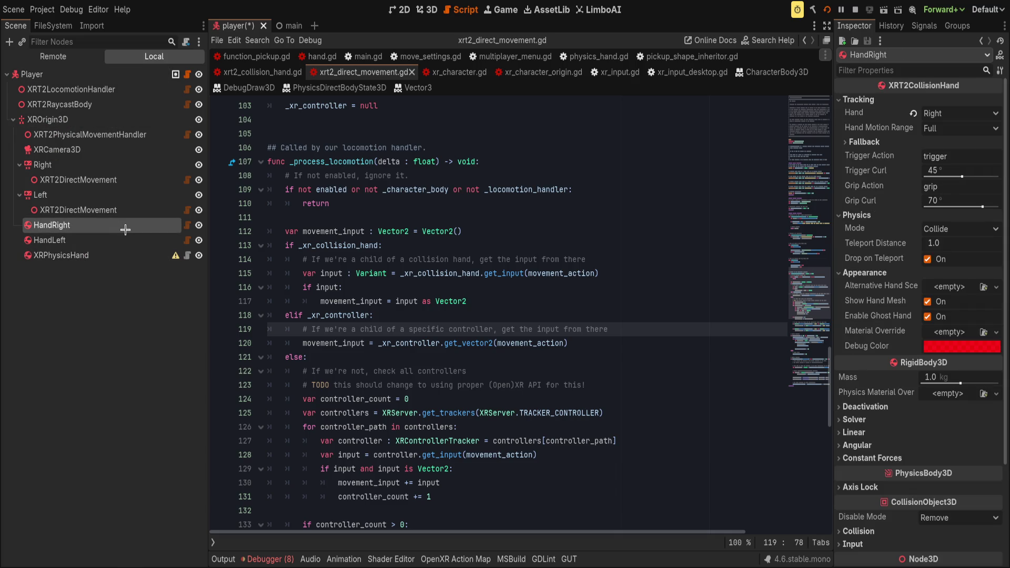
key("Delete")
left_click(125, 227)
left_click_drag(125, 242, 128, 220)
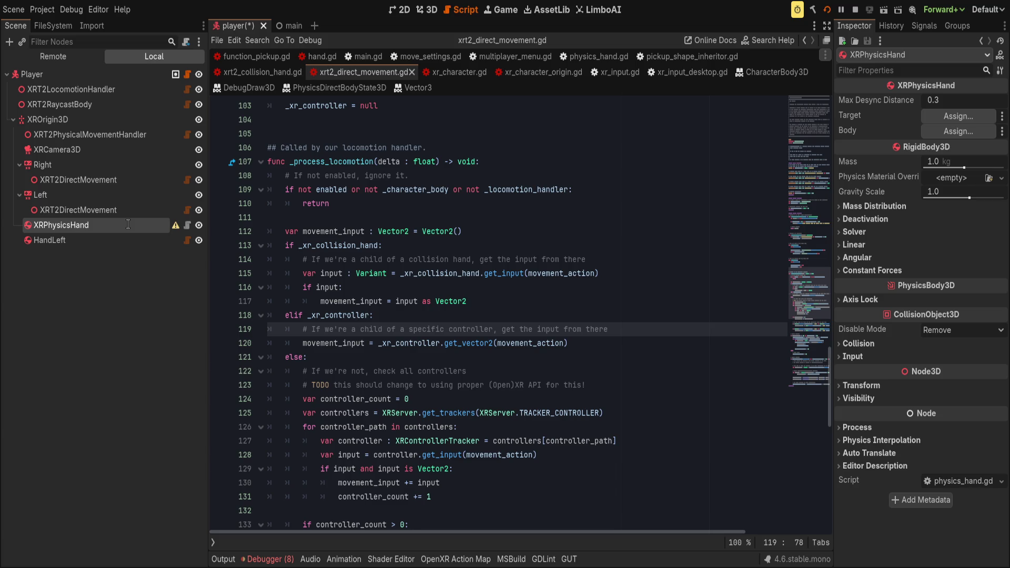
type("MyStupidHandRight")
key("Return")
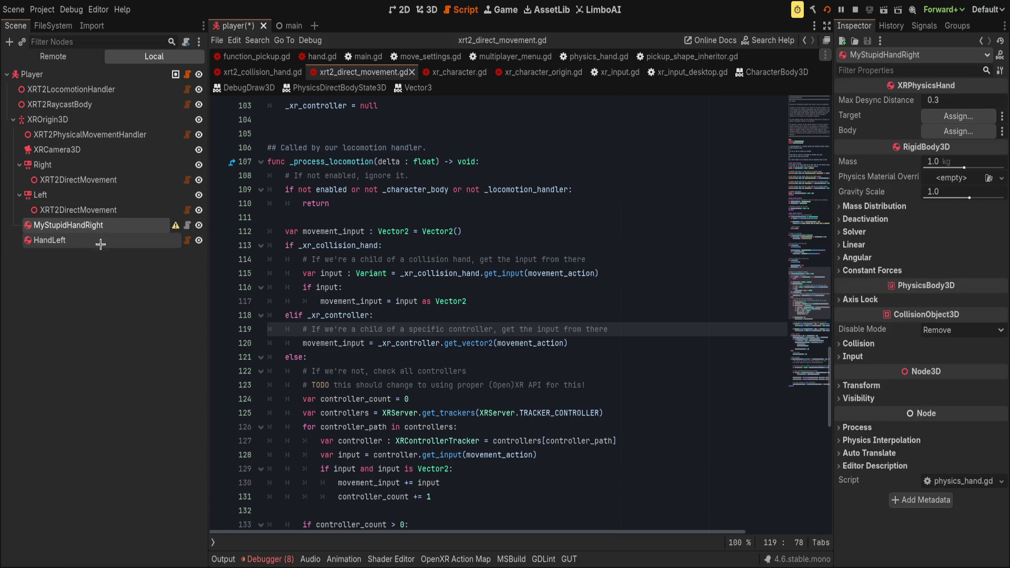
- Set Right as the hand's Target and open HandLeft's xrt2_collision_hand.gd script
left_click_drag(906, 114, 906, 115)
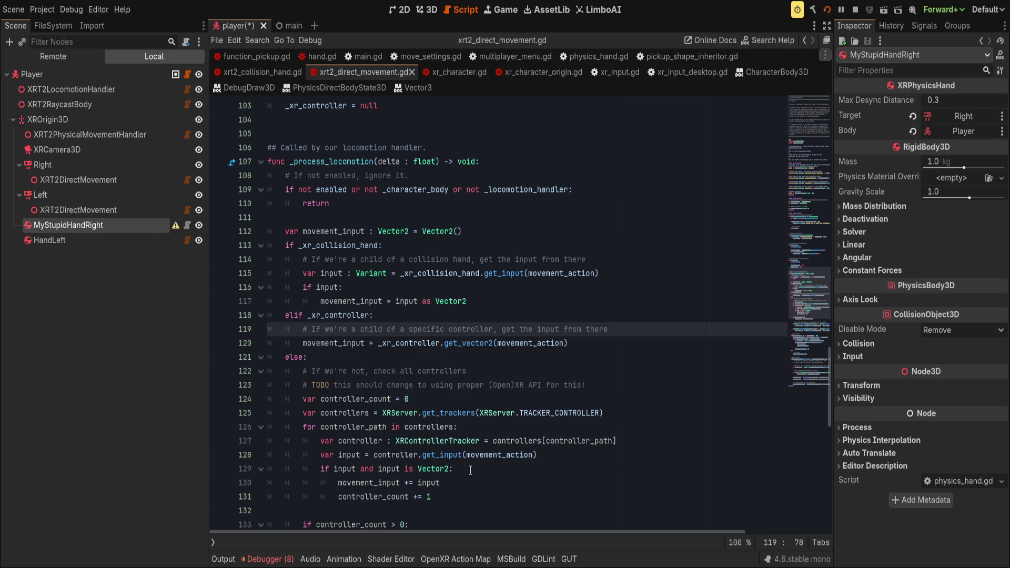
left_click(146, 286)
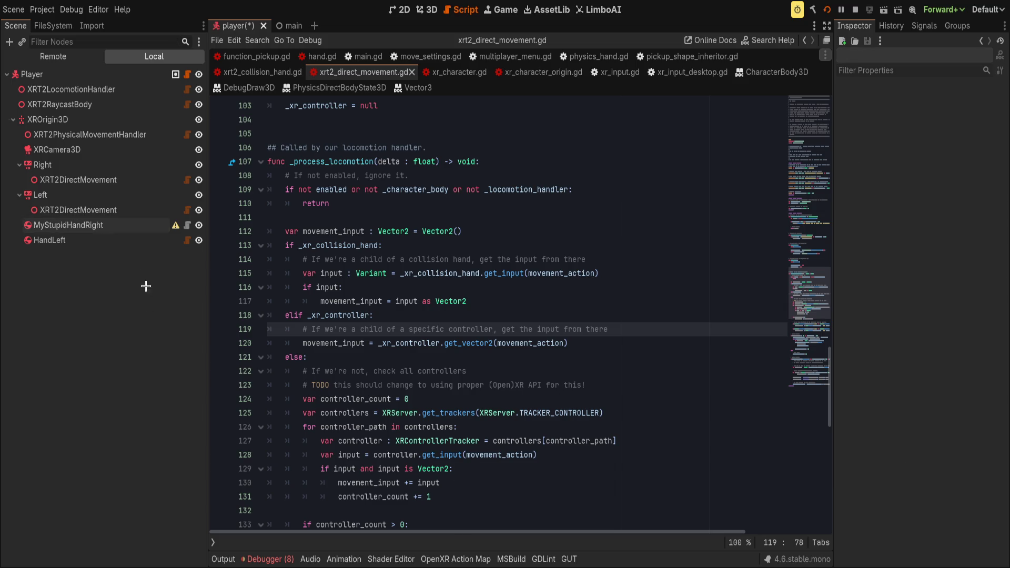
left_click(188, 242)
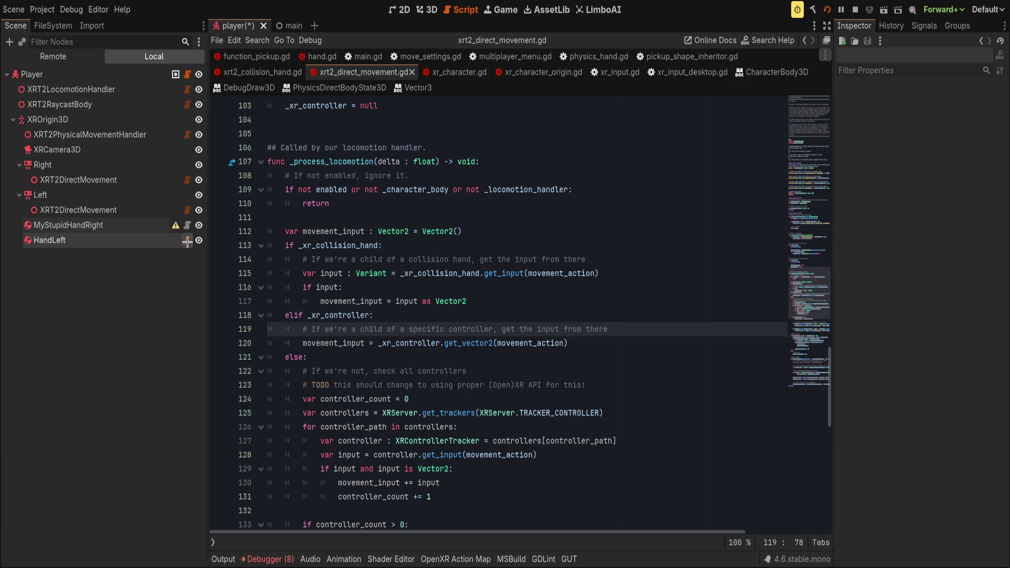
mouse_move(209, 252)
left_mouse_down()
mouse_move(135, 253)
mouse_move(193, 253)
left_mouse_up()
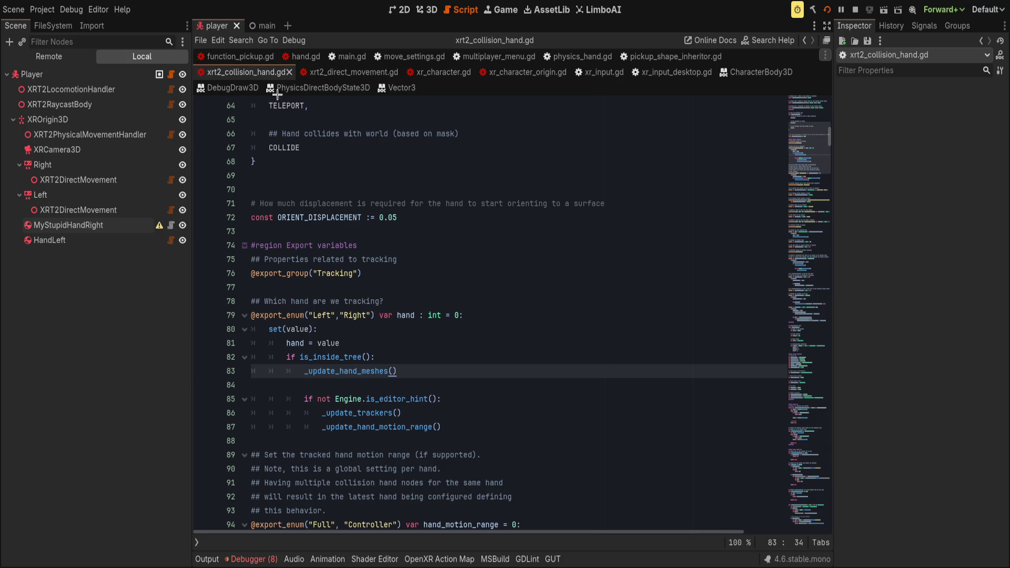
- Locate xrt2_collision_hand.gd in the FileSystem dock and bring up physics_hand.gd, then go to Zed
left_click(129, 241)
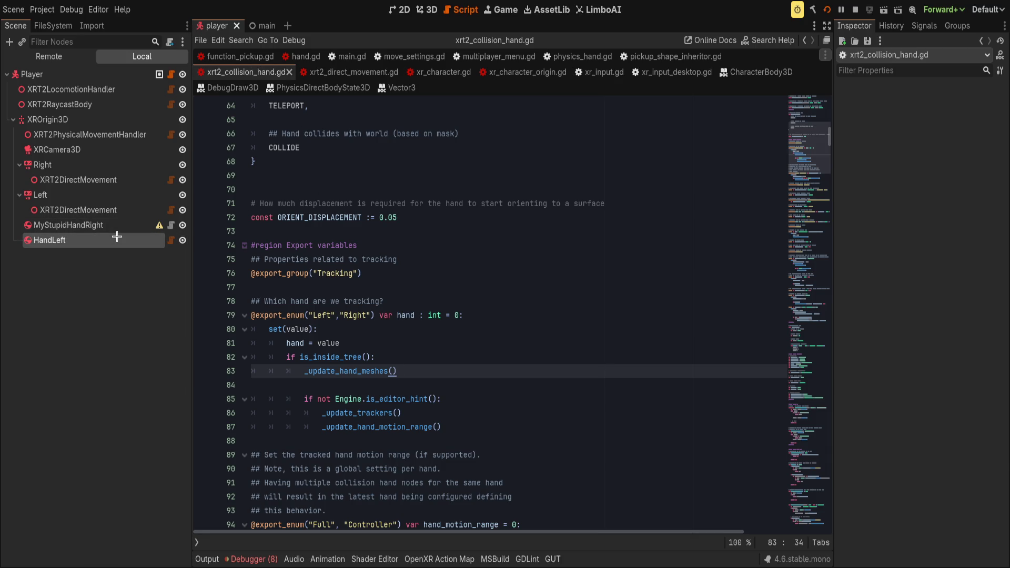
left_click(48, 24)
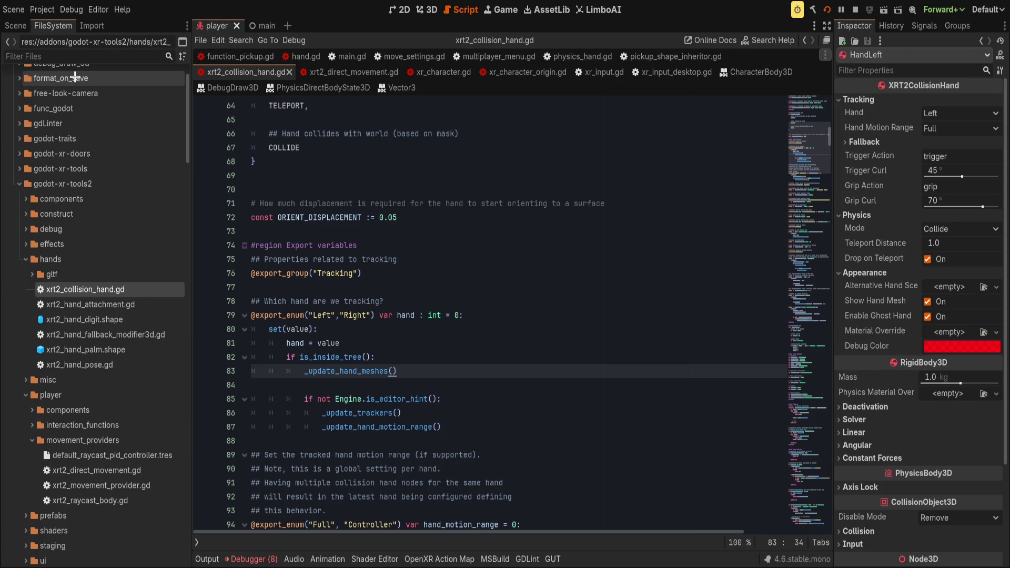
left_click(15, 25)
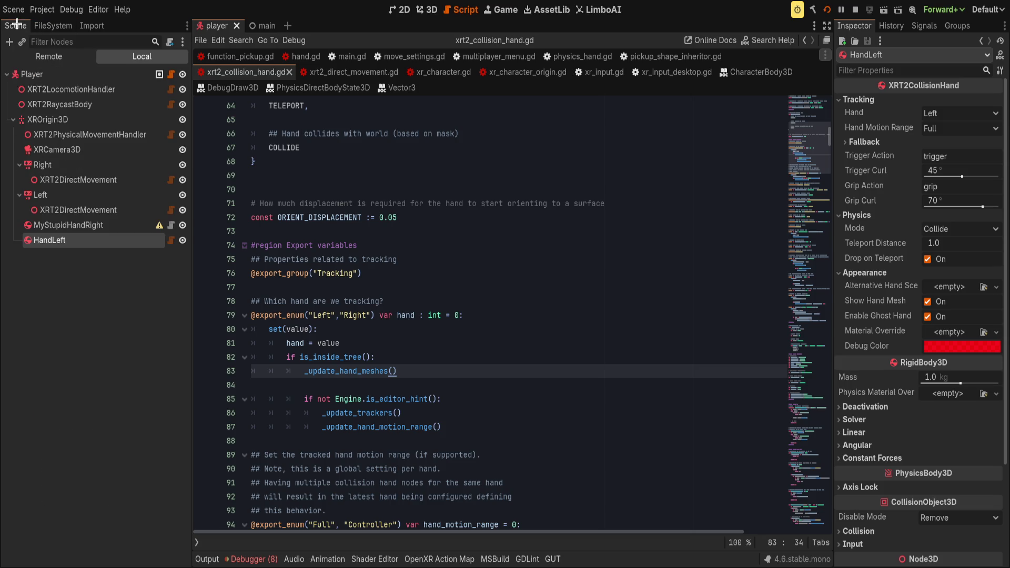
left_click(44, 24)
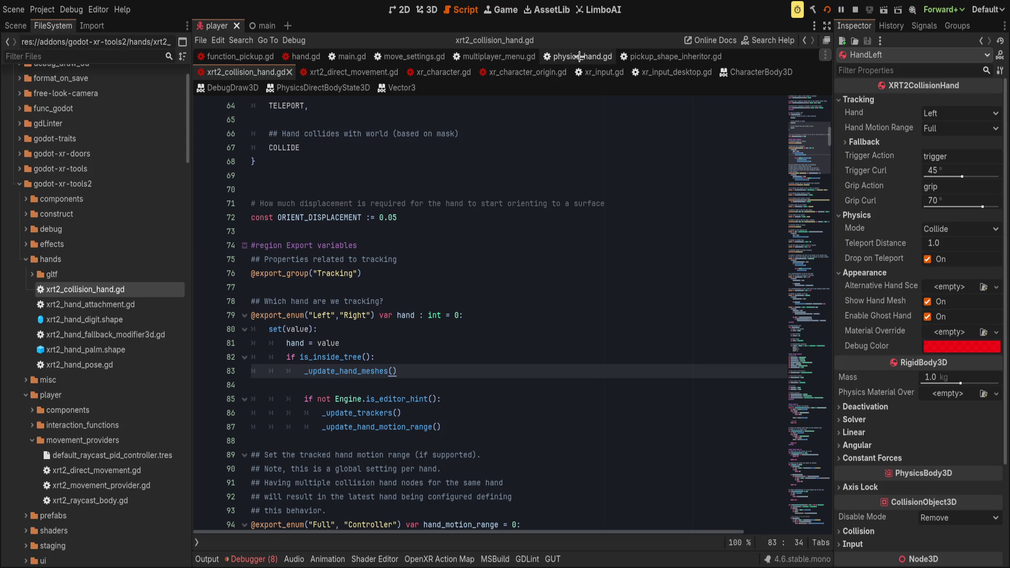
left_click(579, 56)
scroll(111, 346, "down", 4)
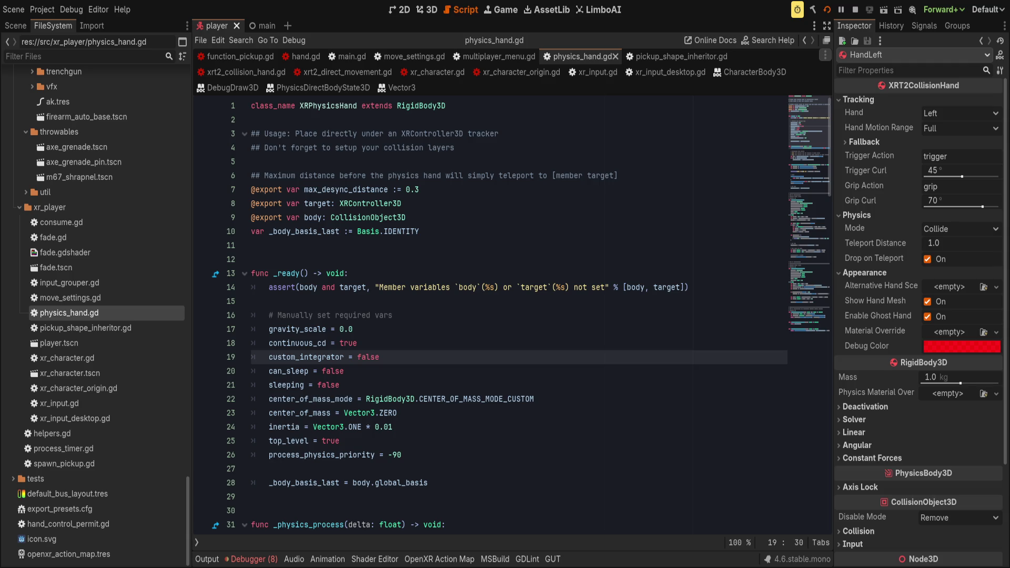
key("alt+Tab")
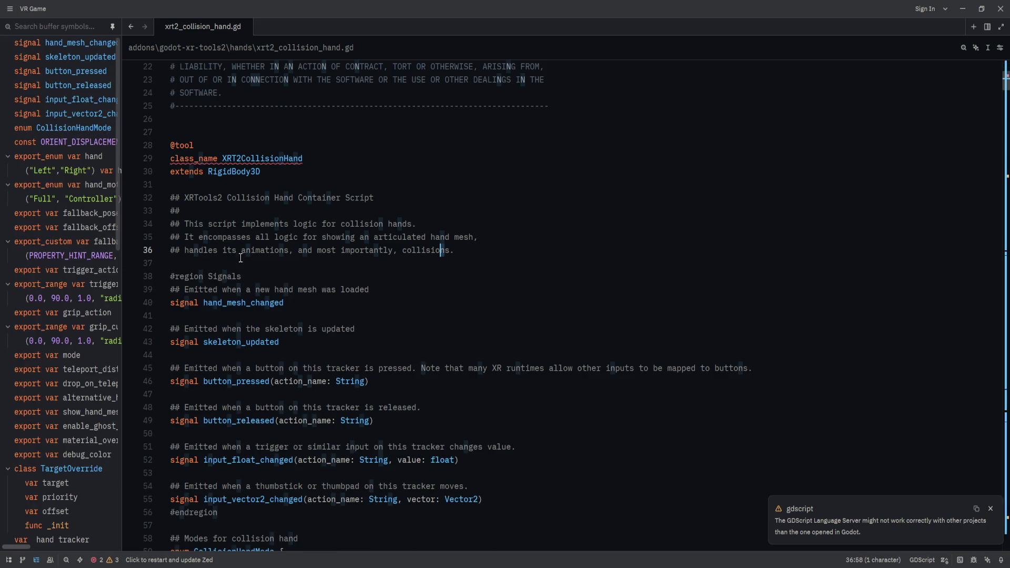
- Open physics_hand.gd in Zed in a split beside xrt2_collision_hand.gd
key("ctrl+w")
key("ctrl+p")
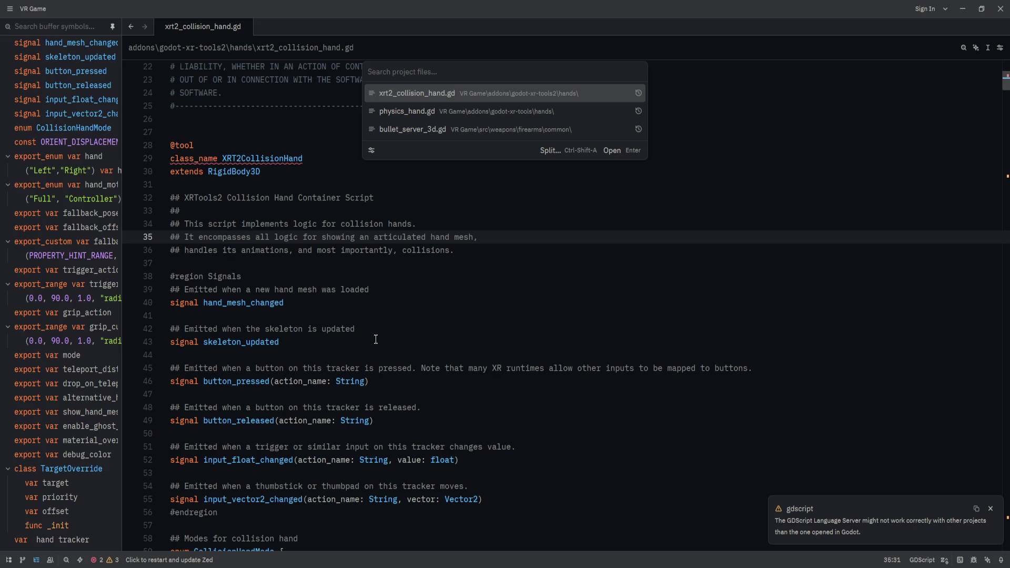
type("physics_hand")
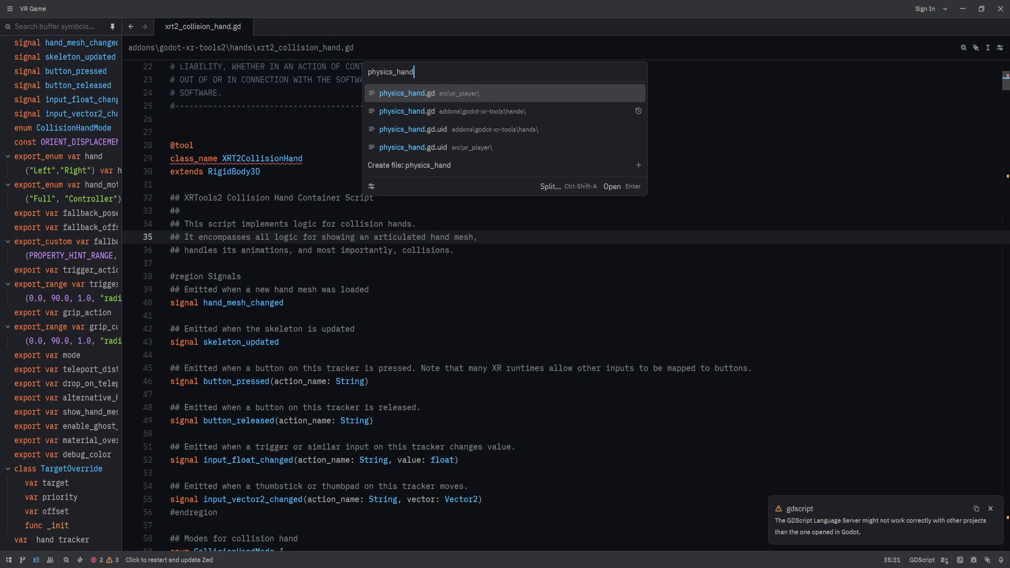
key("Return")
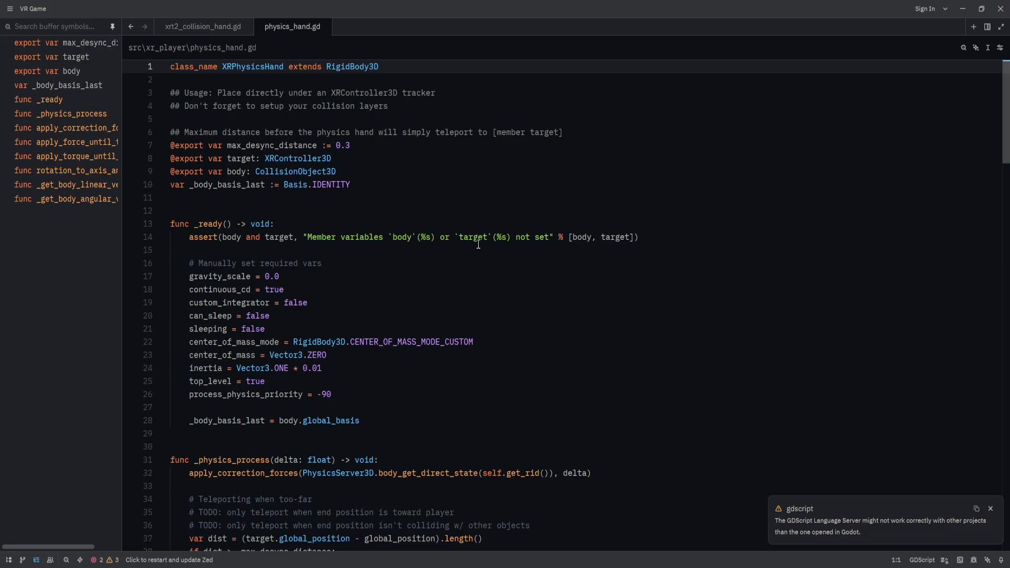
left_click(445, 254)
key("Left")
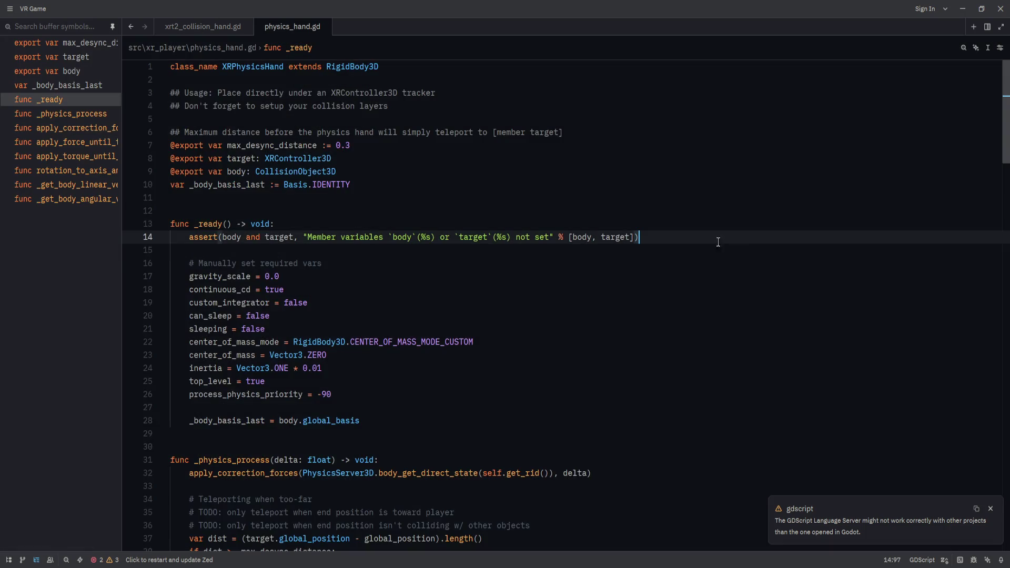
mouse_move(257, 37)
left_mouse_down()
mouse_move(784, 234)
mouse_move(964, 177)
left_mouse_up()
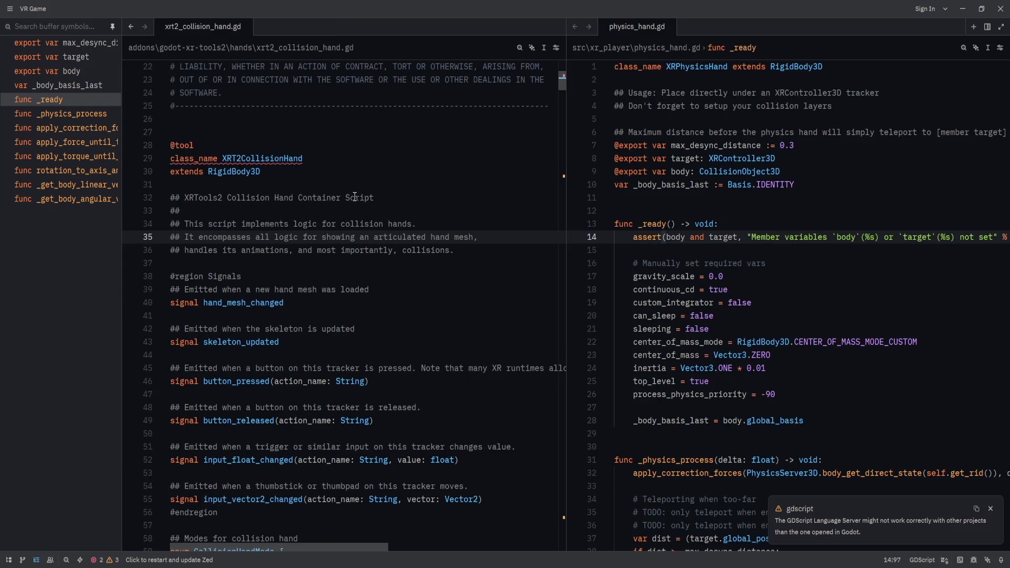
left_click(38, 561)
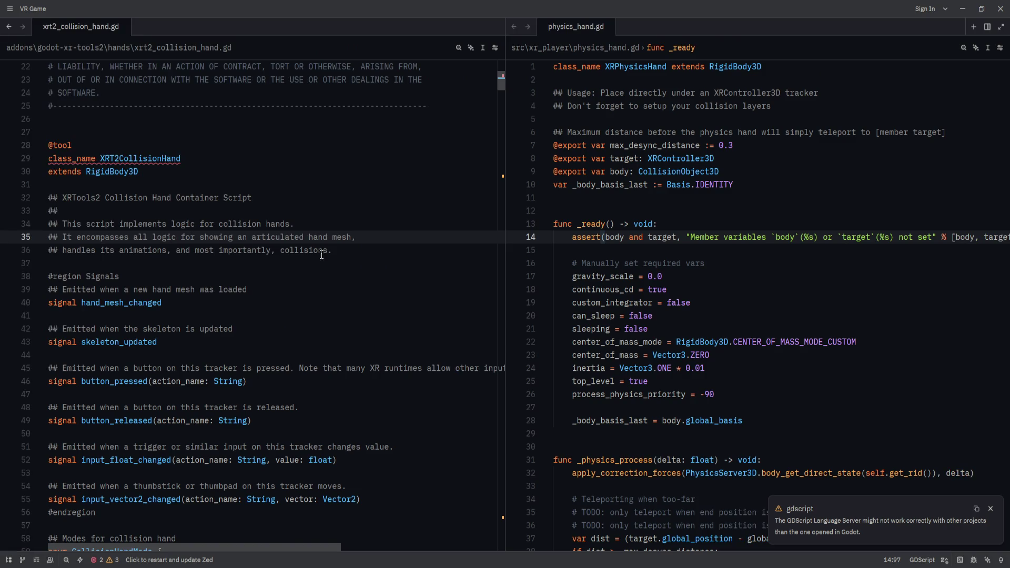
- Scroll down through xrt2_collision_hand.gd to its _validate_property code
left_click(331, 249)
scroll(294, 260, "down", 5)
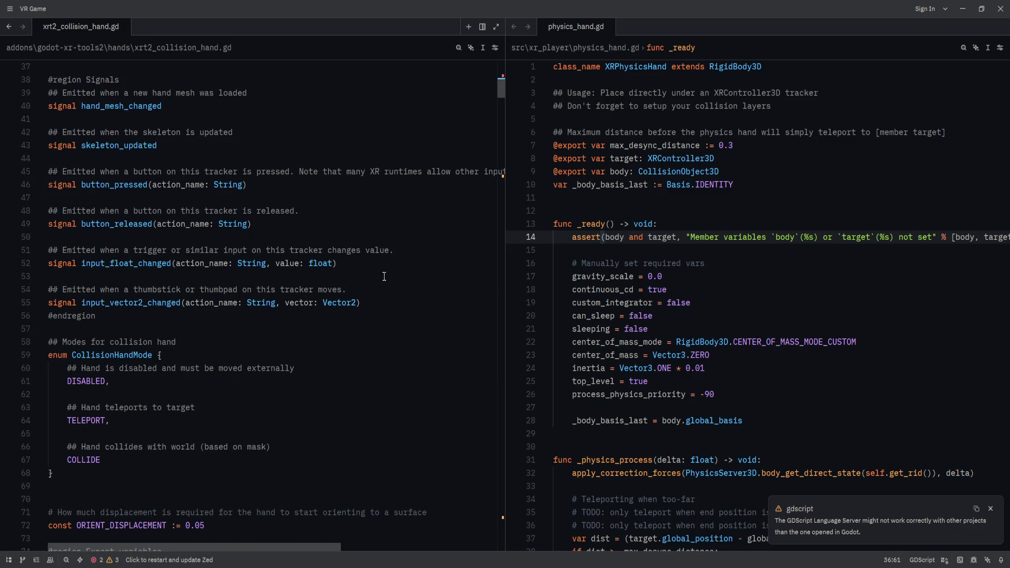
scroll(338, 399, "down", 6)
scroll(338, 399, "down", 2)
scroll(339, 399, "up", 4)
scroll(340, 399, "down", 11)
scroll(341, 399, "down", 20)
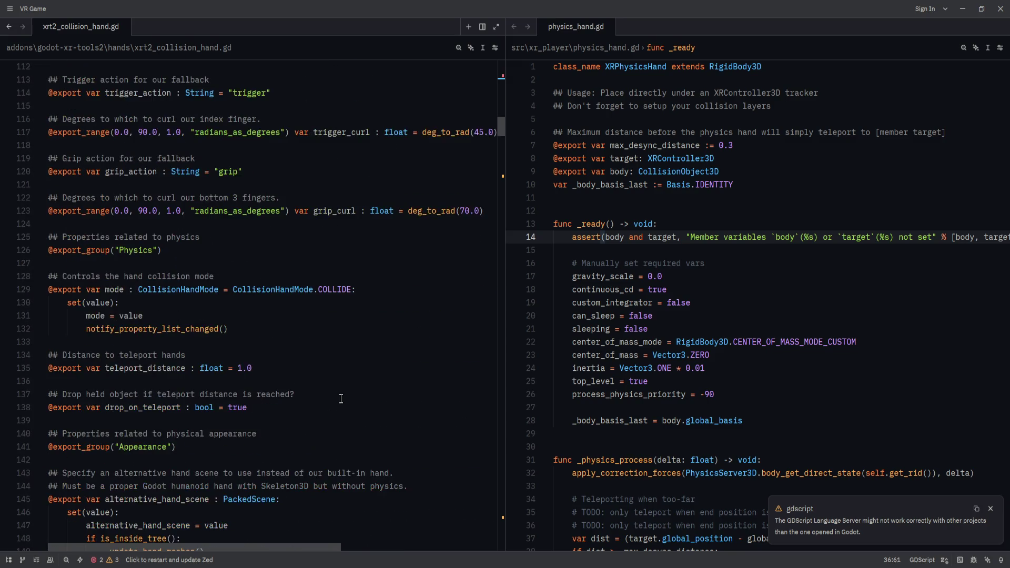
scroll(341, 399, "down", 20)
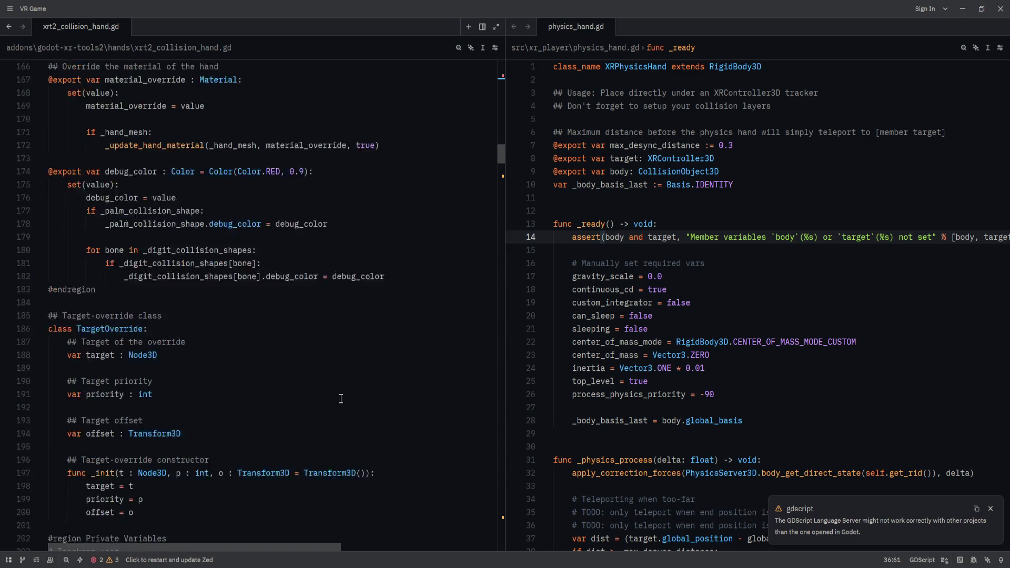
scroll(341, 399, "down", 19)
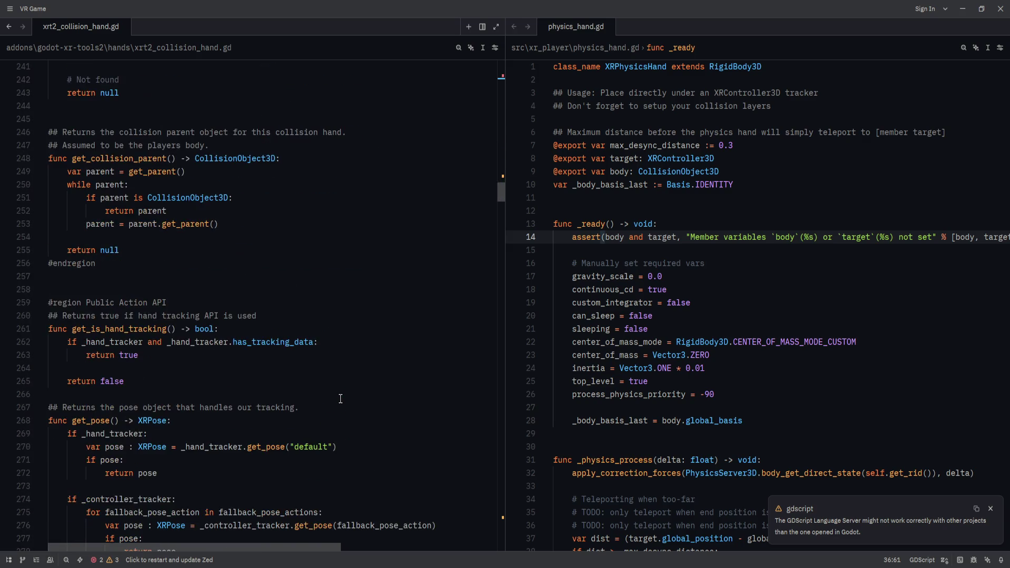
scroll(340, 398, "down", 12)
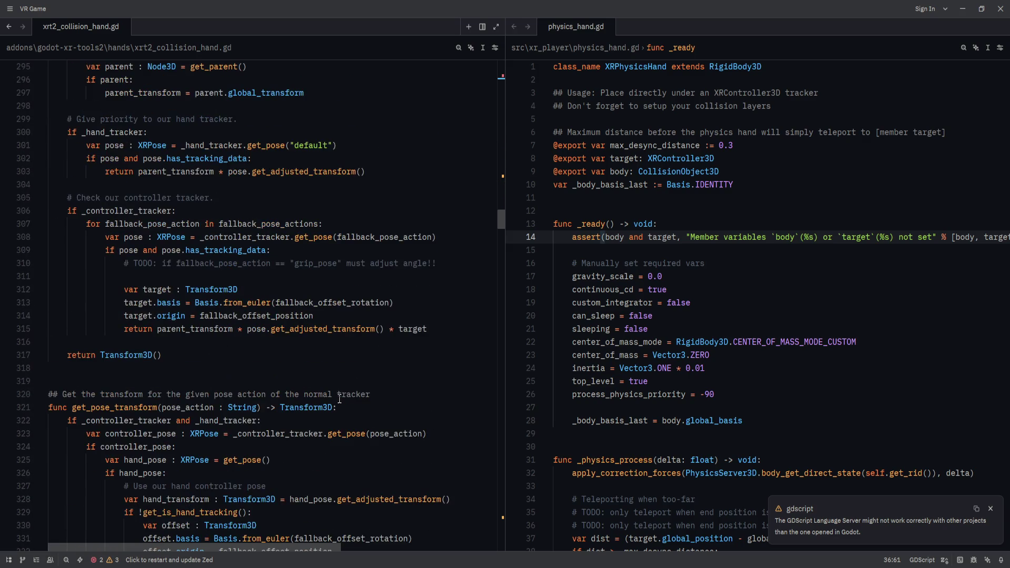
scroll(340, 398, "down", 11)
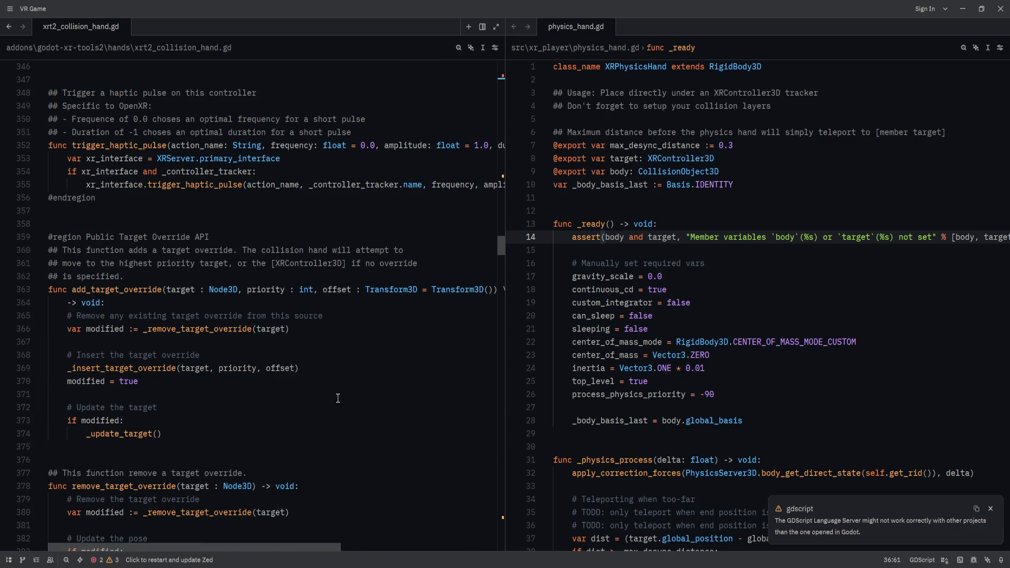
scroll(338, 398, "down", 2)
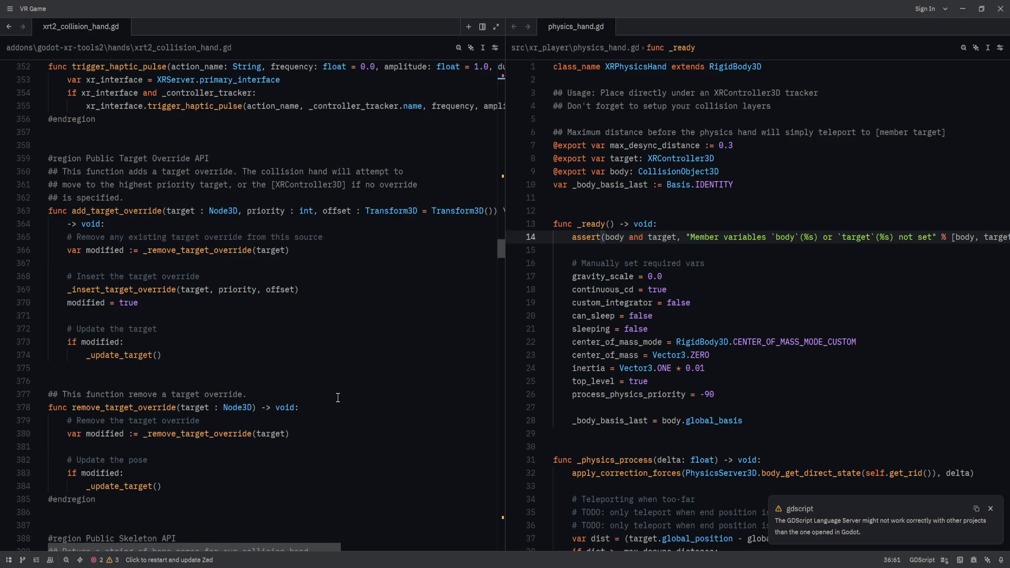
scroll(337, 398, "down", 2)
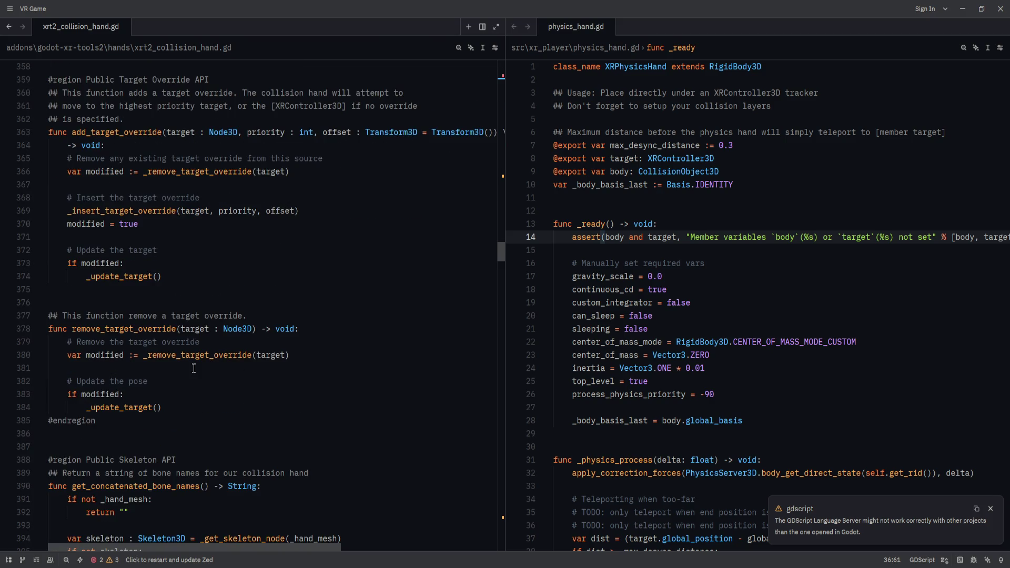
scroll(194, 369, "down", 13)
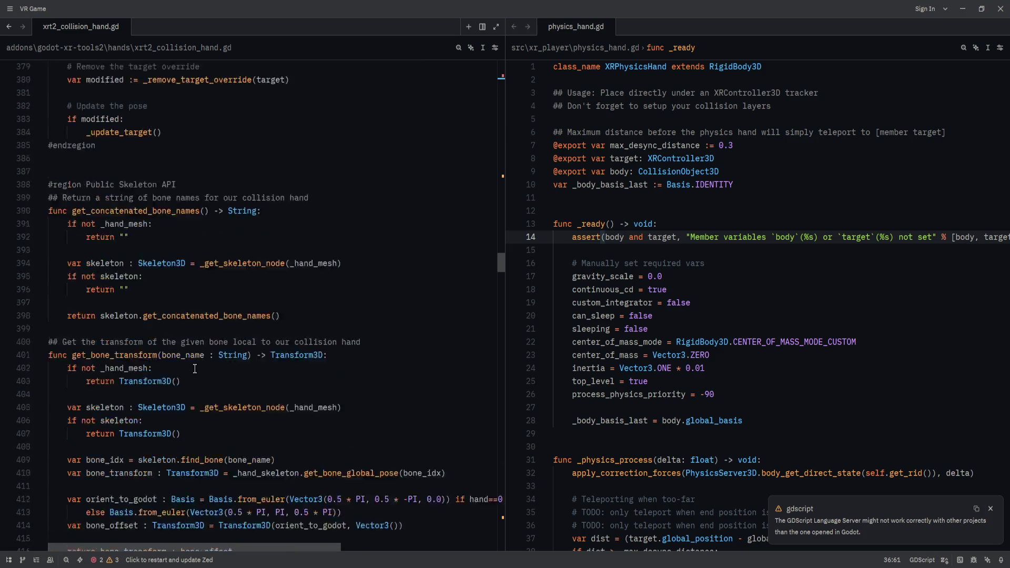
scroll(195, 368, "down", 19)
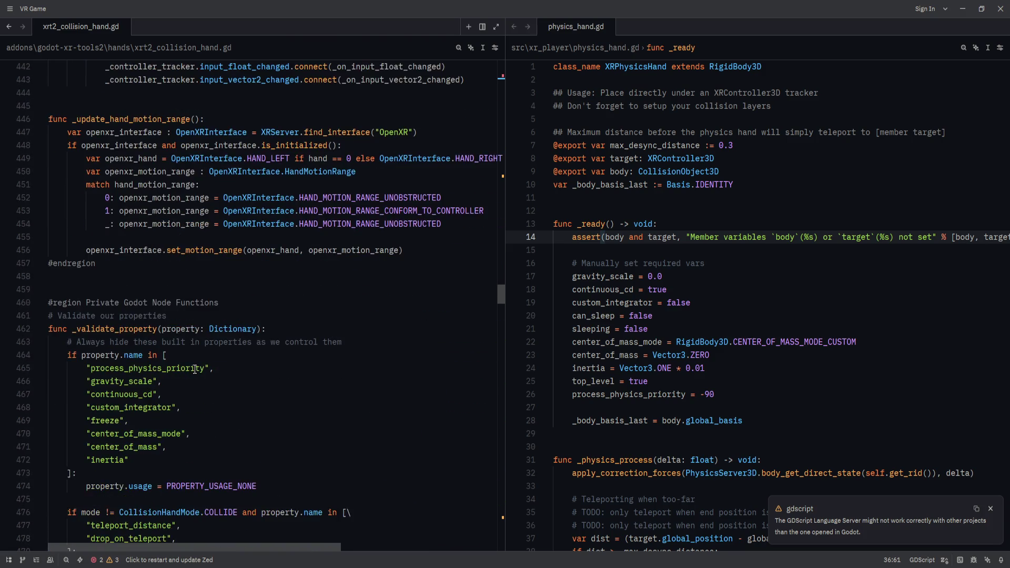
- Compare the inertia and process_physics_priority lines between the two scripts
left_click(195, 369)
left_click(212, 394)
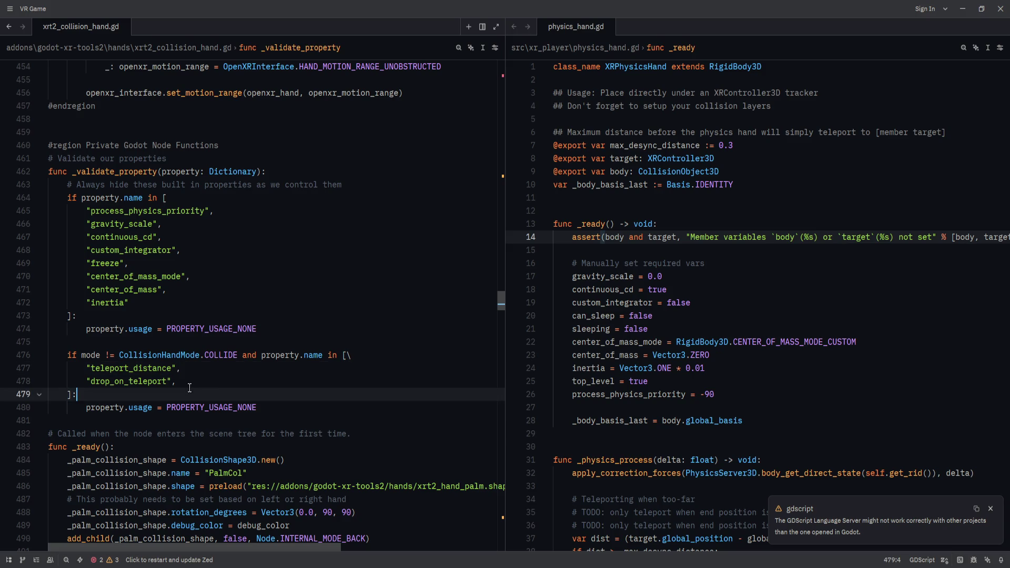
scroll(213, 395, "down", 6)
left_click(302, 408)
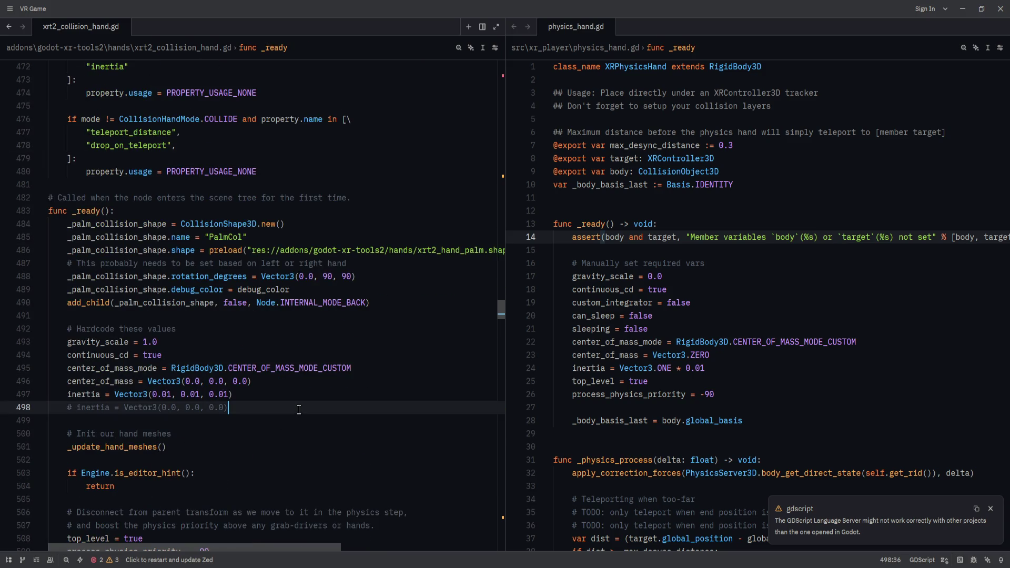
scroll(303, 400, "down", 5)
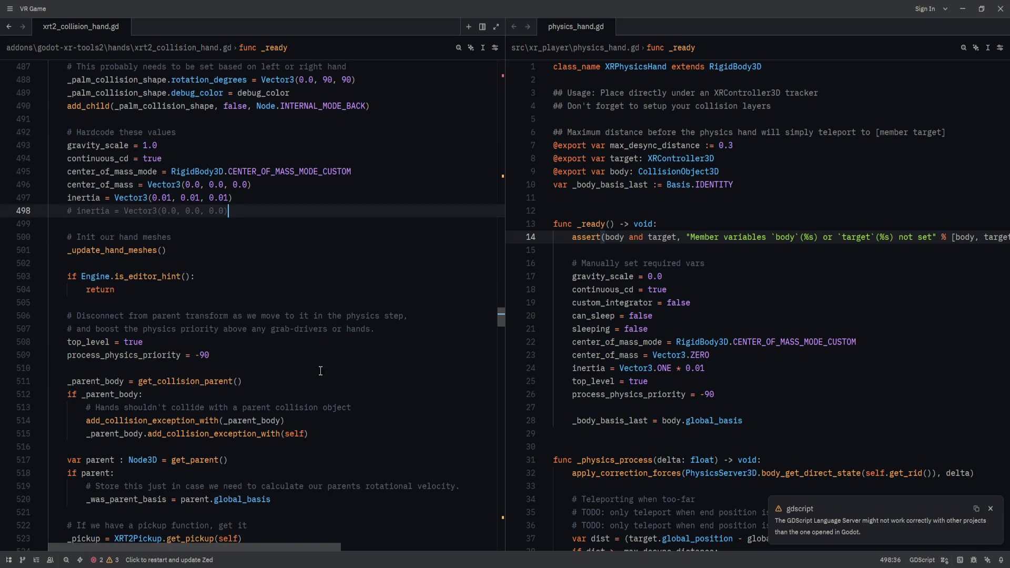
left_click(213, 353)
left_click(798, 369)
left_click(761, 395)
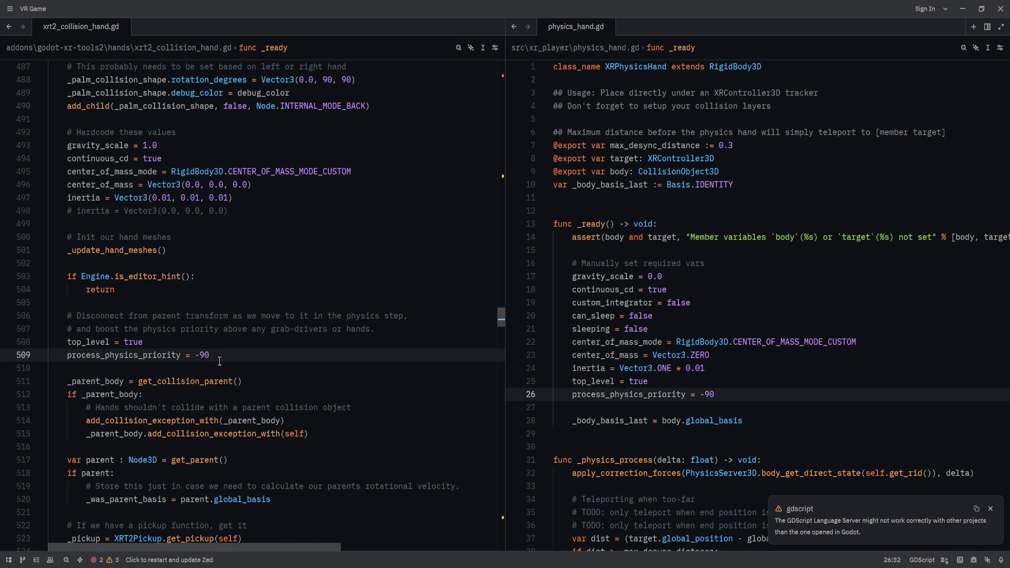
left_click(756, 368)
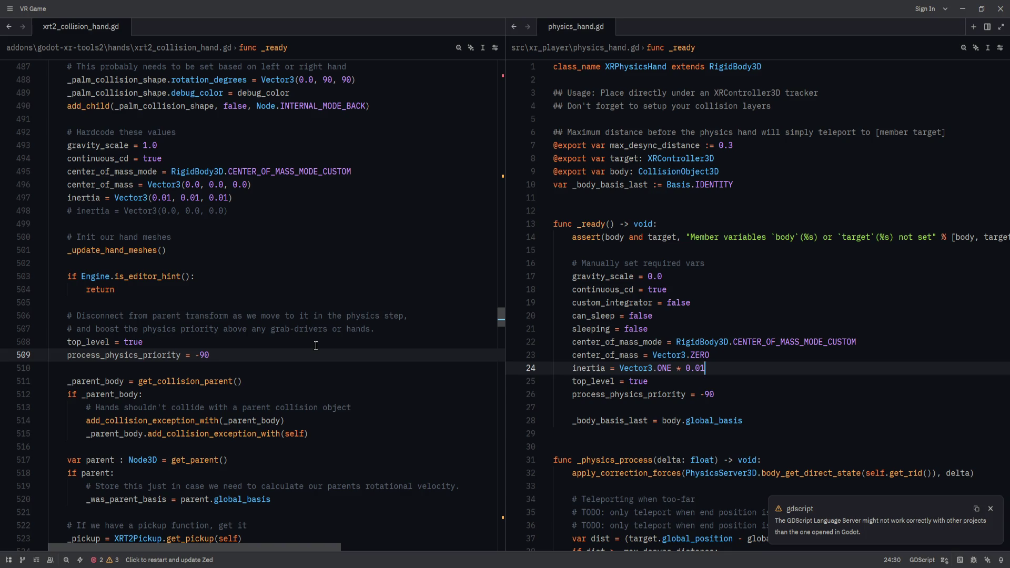
- Change physics_hand.gd's gravity_scale from 0.0 to 1.0
left_click(653, 276)
key("BackSpace")
type("1")
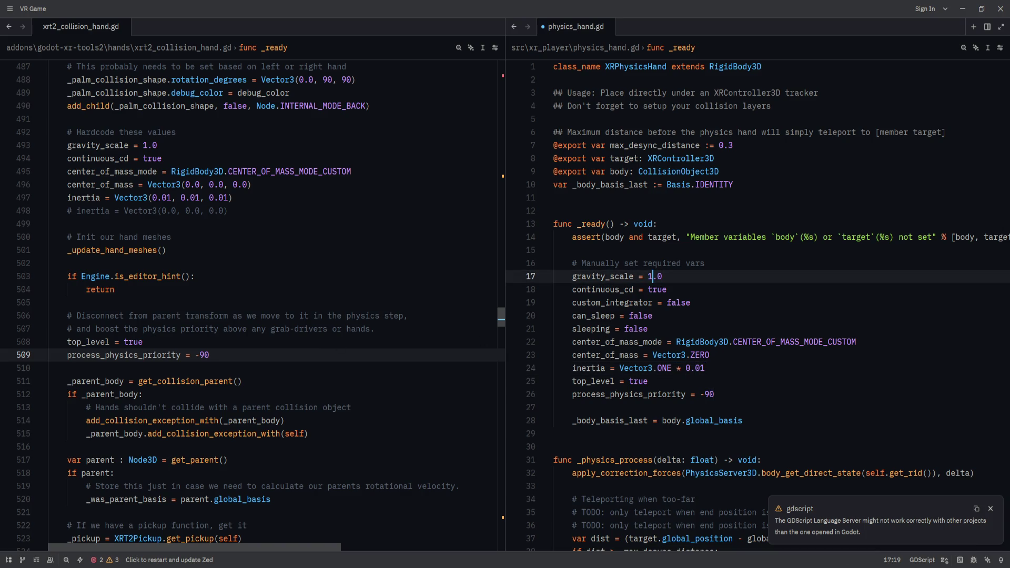
key("Up")
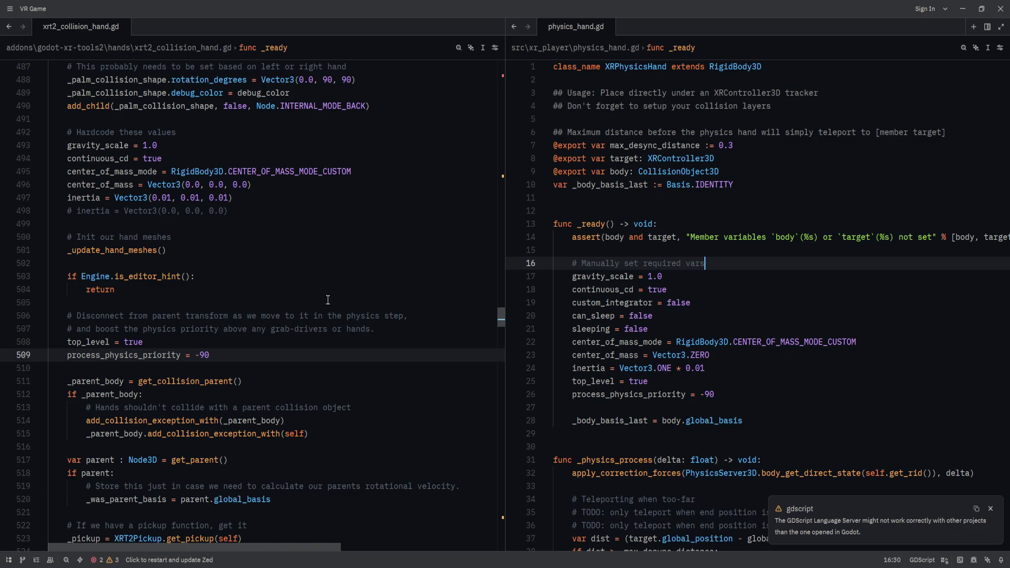
scroll(332, 299, "up", 1)
left_click(337, 300)
scroll(397, 301, "up", 4)
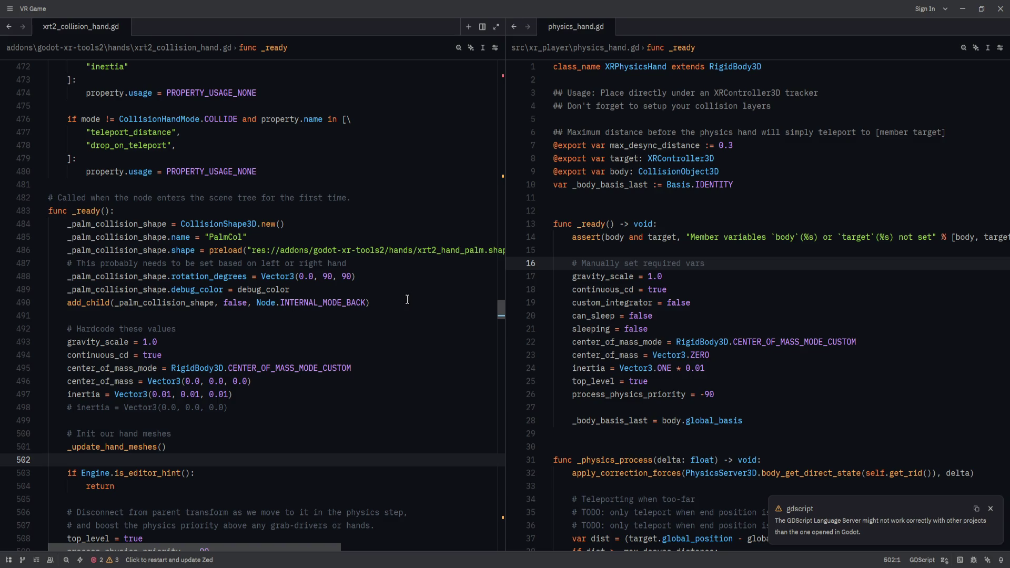
scroll(407, 300, "down", 6)
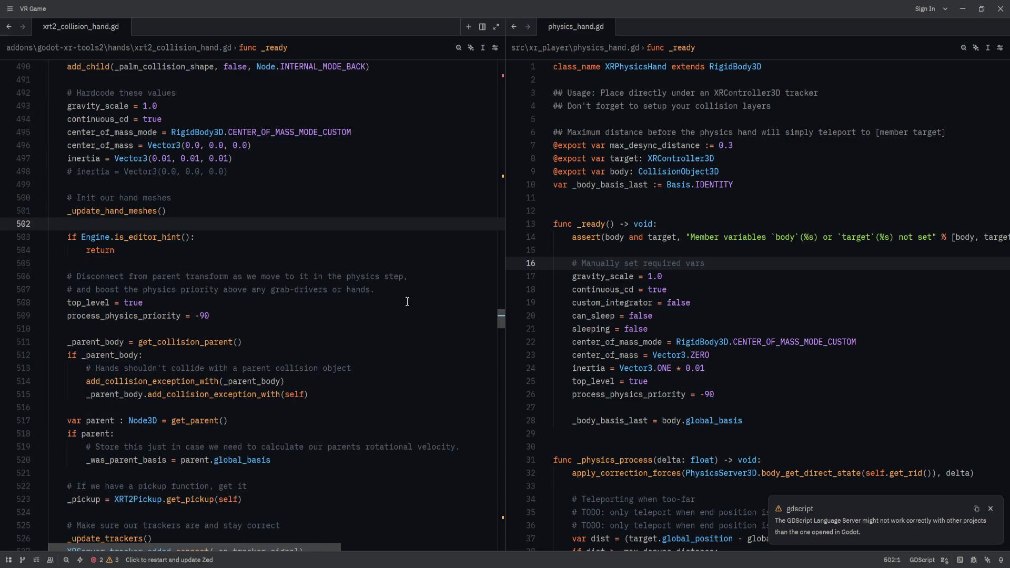
scroll(408, 301, "down", 1)
left_click(408, 303)
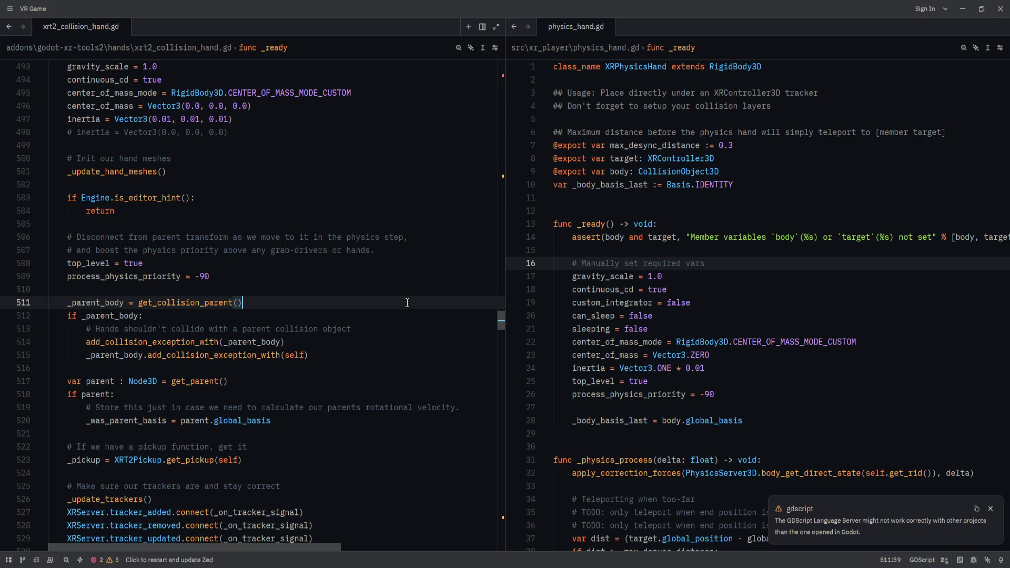
scroll(408, 303, "down", 2)
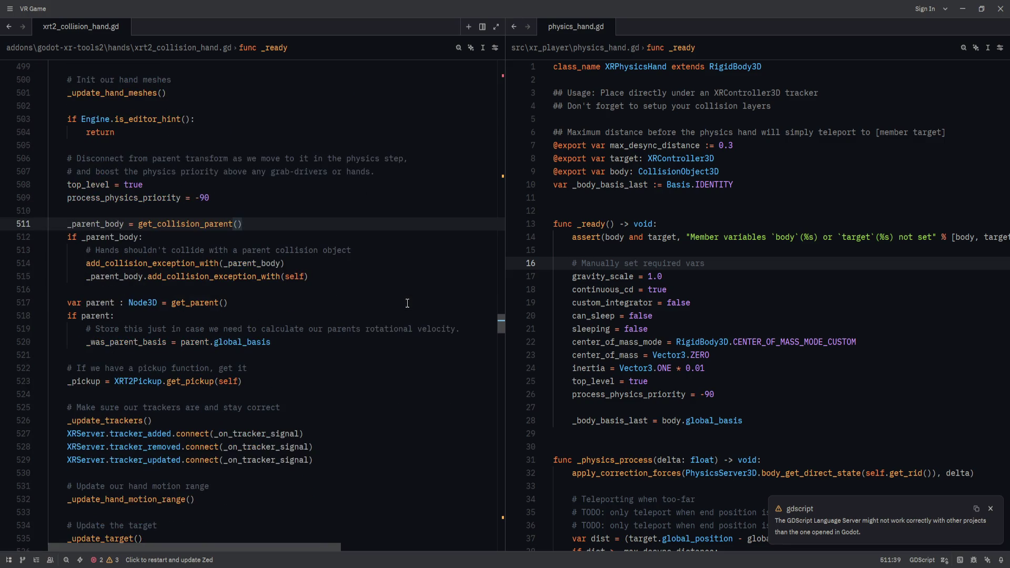
scroll(407, 303, "down", 1)
left_click(404, 304)
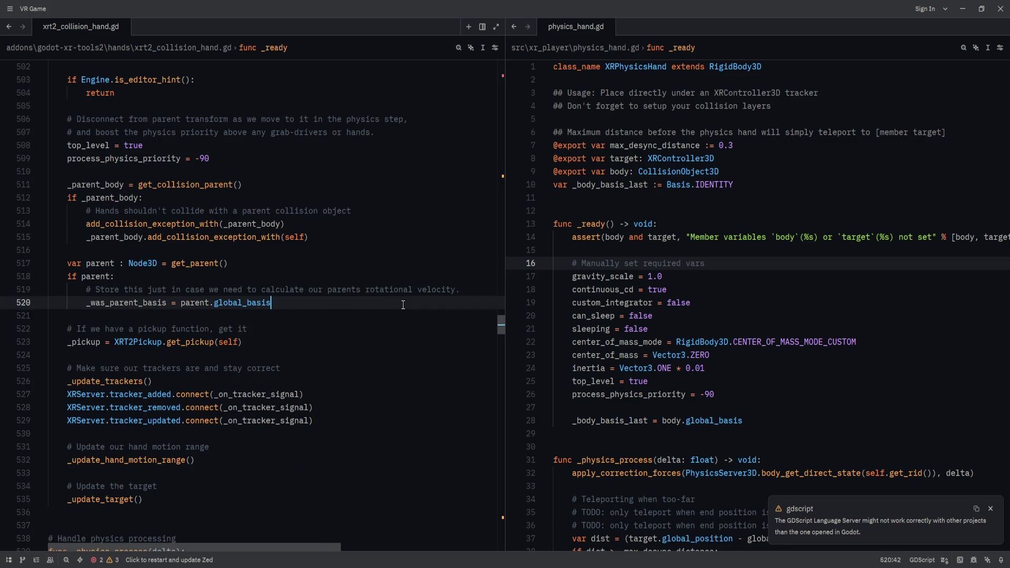
left_click(414, 339)
scroll(413, 328, "down", 1)
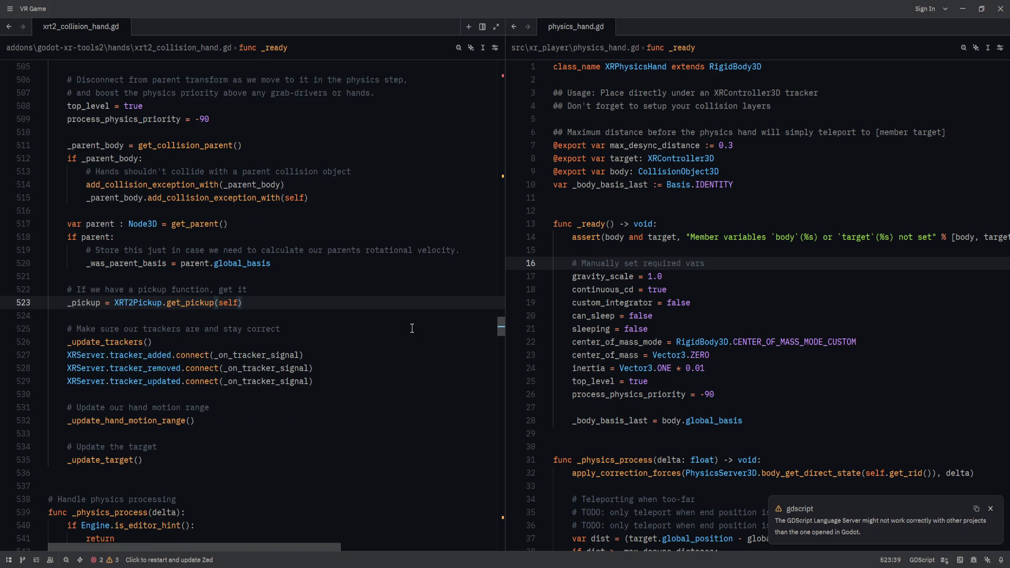
scroll(412, 329, "down", 4)
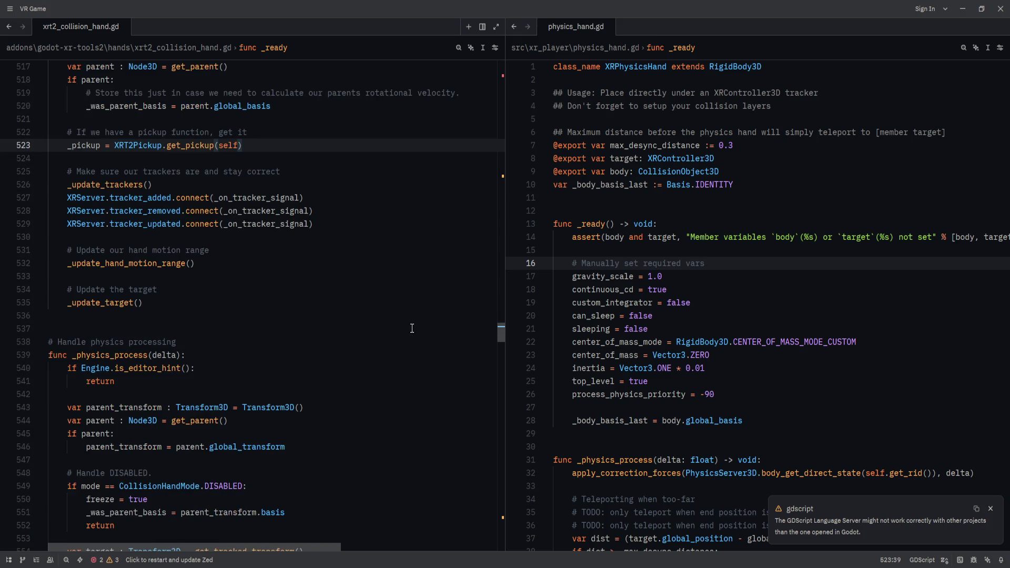
scroll(412, 329, "down", 2)
left_click_drag(48, 290, 331, 319)
left_click(725, 393)
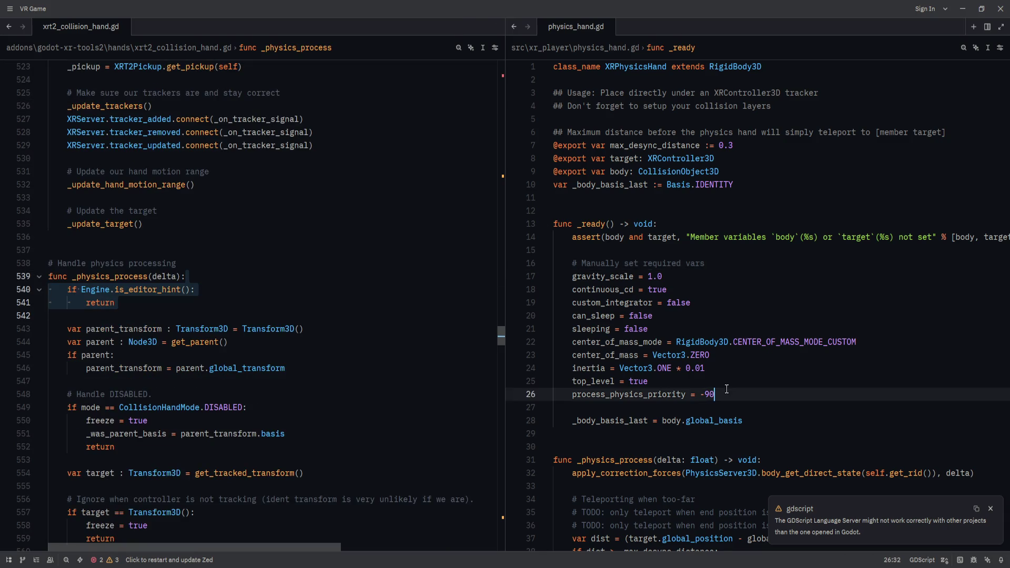
scroll(685, 370, "down", 5)
left_click(659, 263)
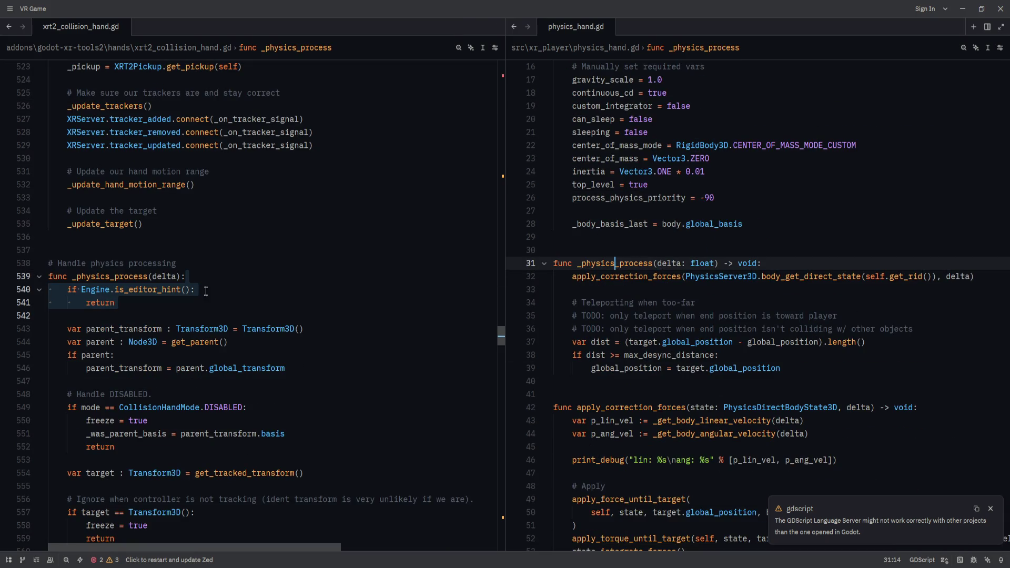
left_click(208, 274)
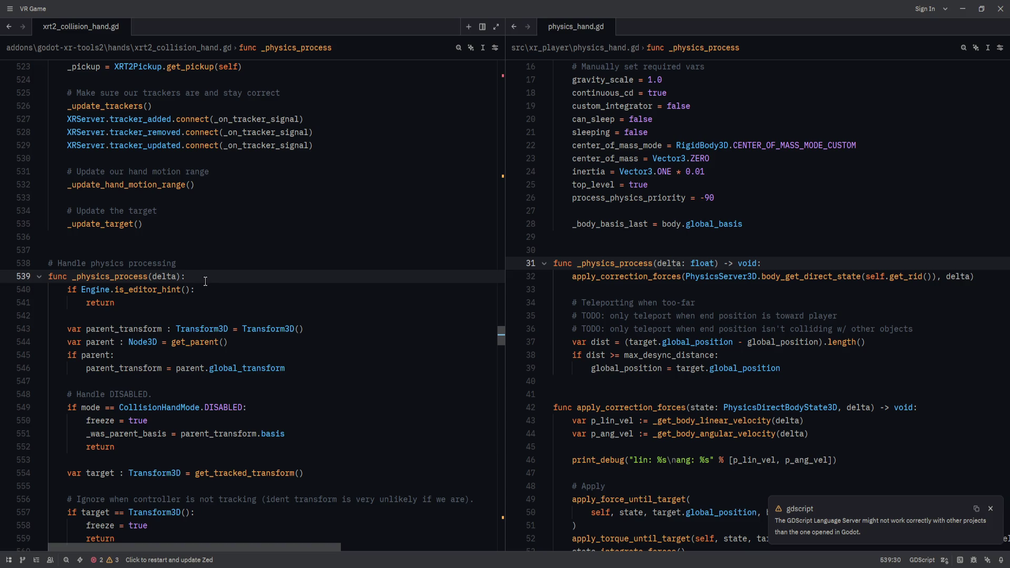
scroll(206, 281, "down", 1)
scroll(205, 282, "down", 1)
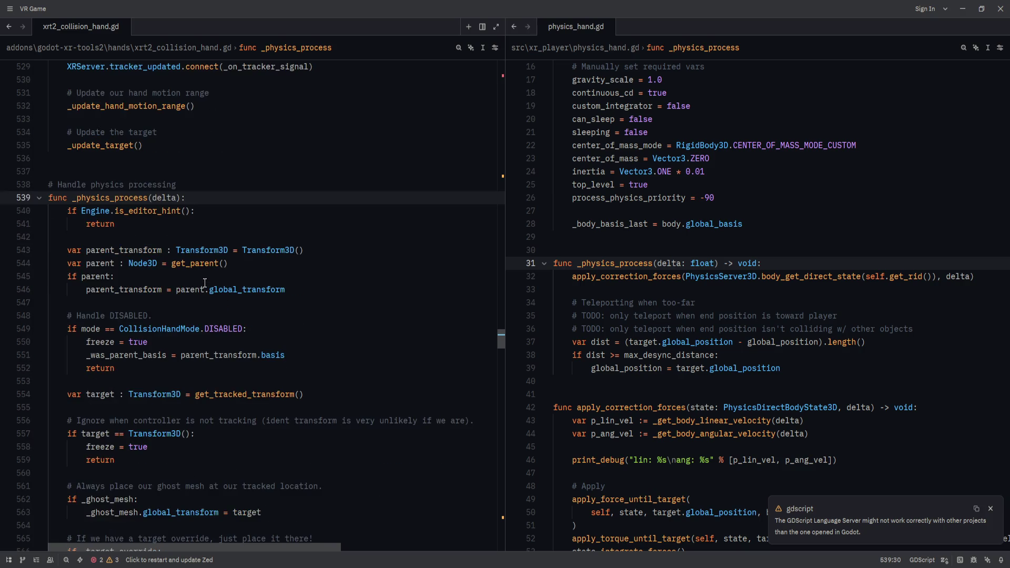
double_click(272, 395)
right_click(273, 395)
left_click(301, 543)
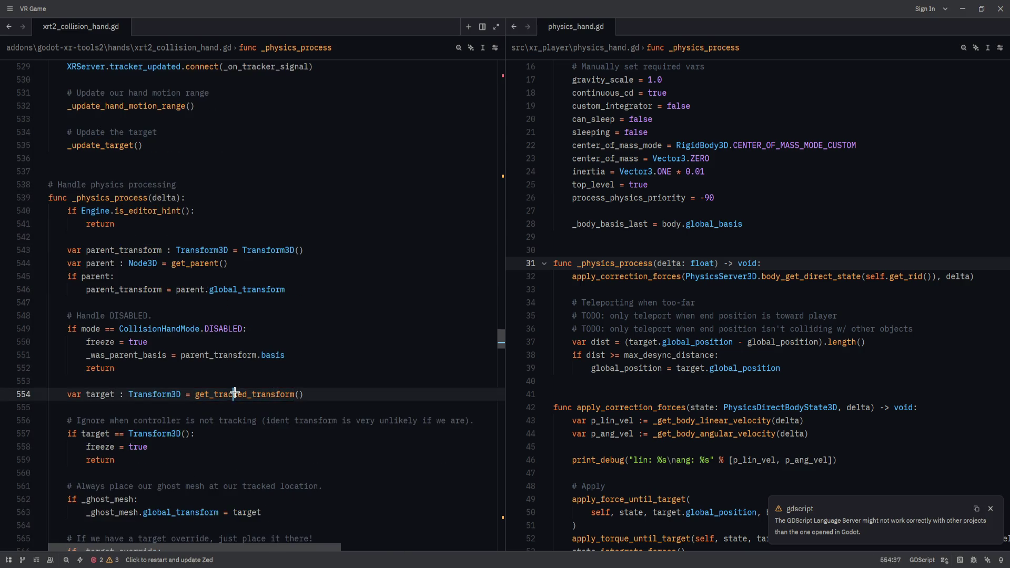
scroll(390, 365, "up", 8)
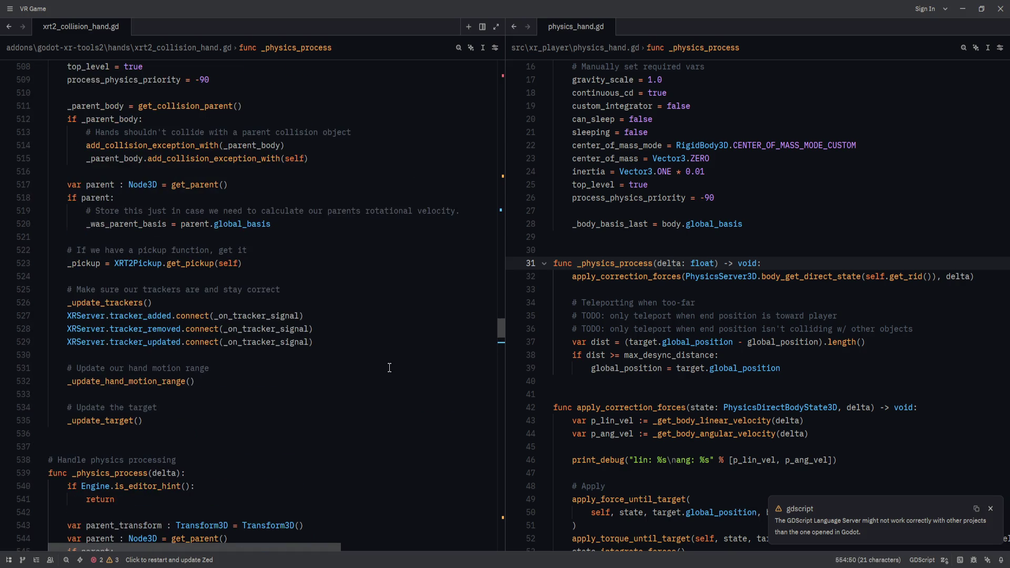
left_click_drag(501, 340, 508, 210)
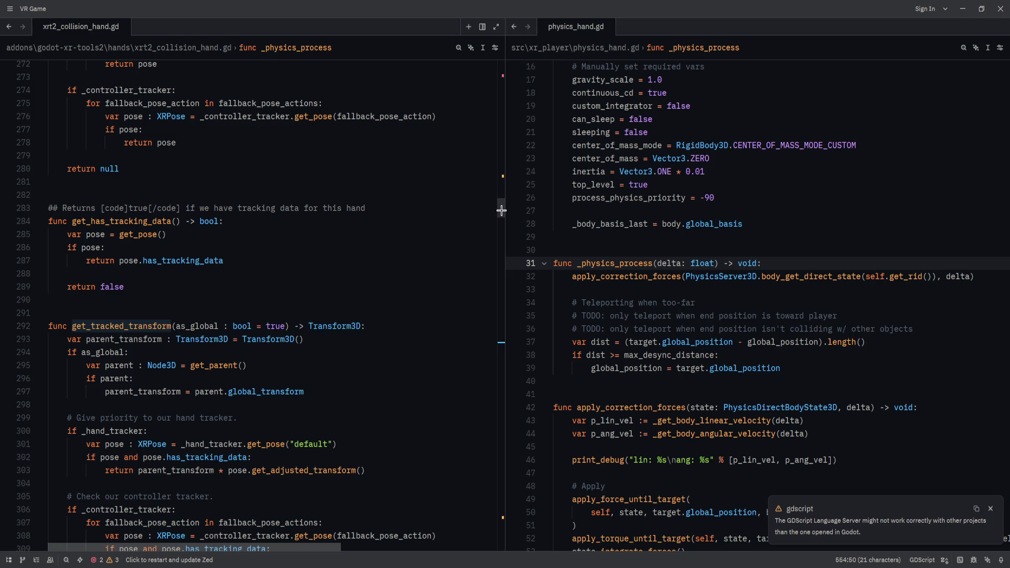
key("alt+Tab")
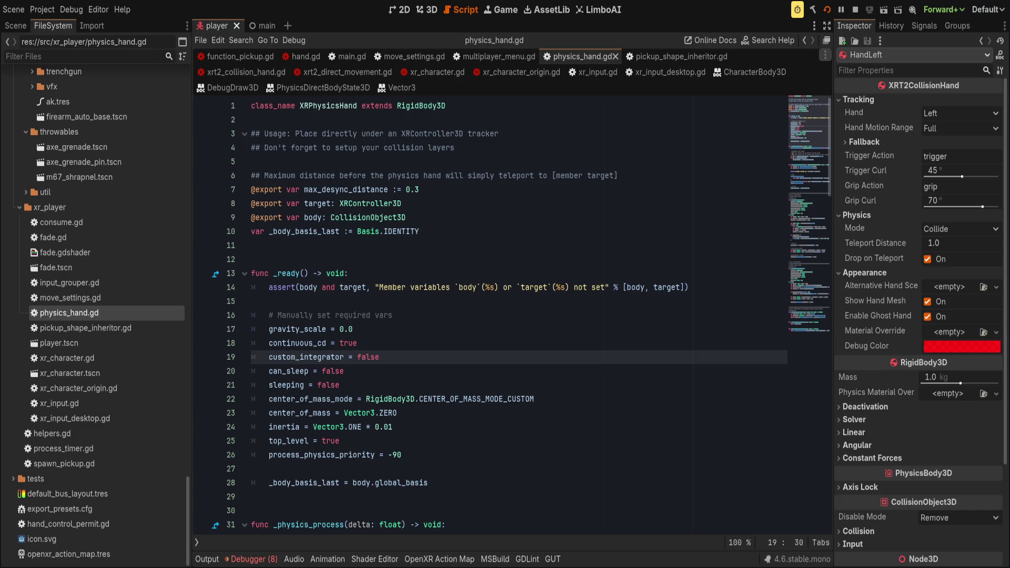
key("alt+Tab")
scroll(121, 284, "down", 1)
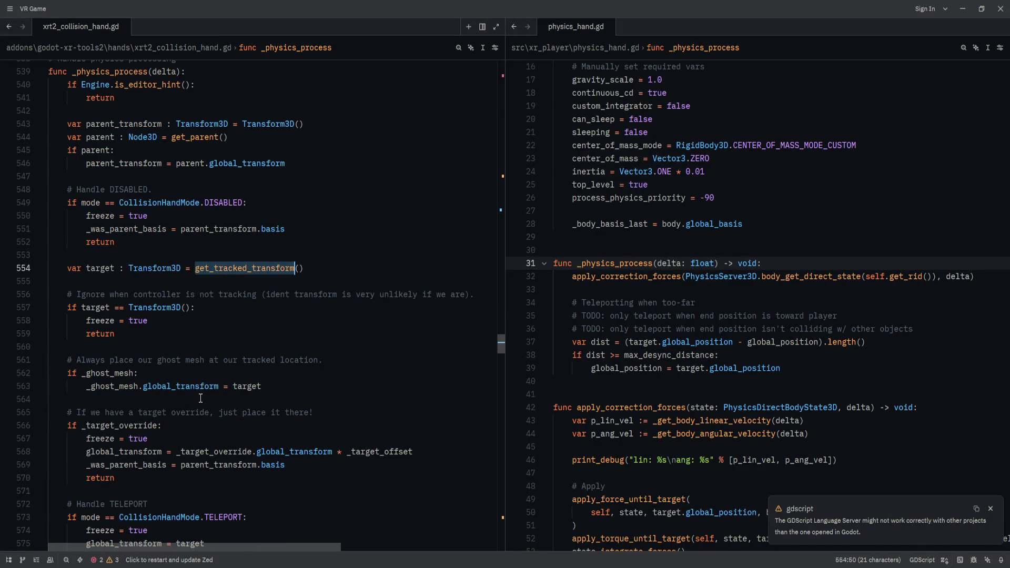
double_click(104, 269)
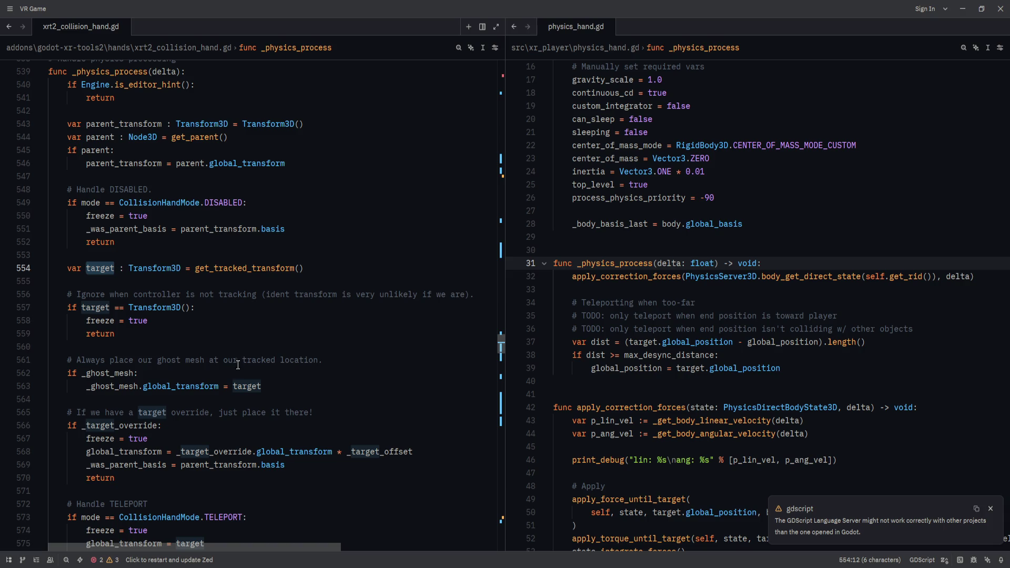
scroll(238, 365, "down", 1)
scroll(238, 366, "down", 1)
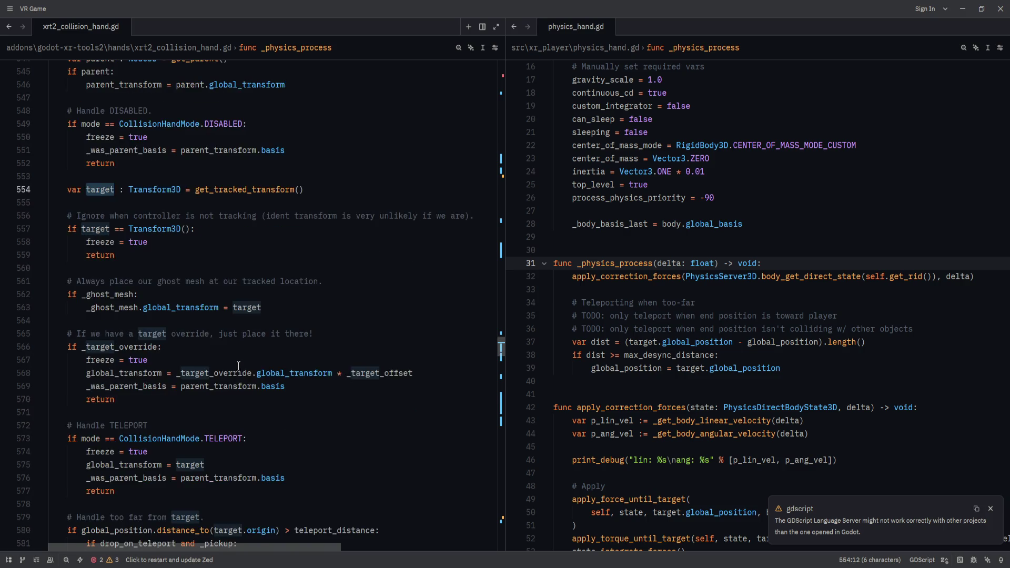
scroll(239, 366, "down", 2)
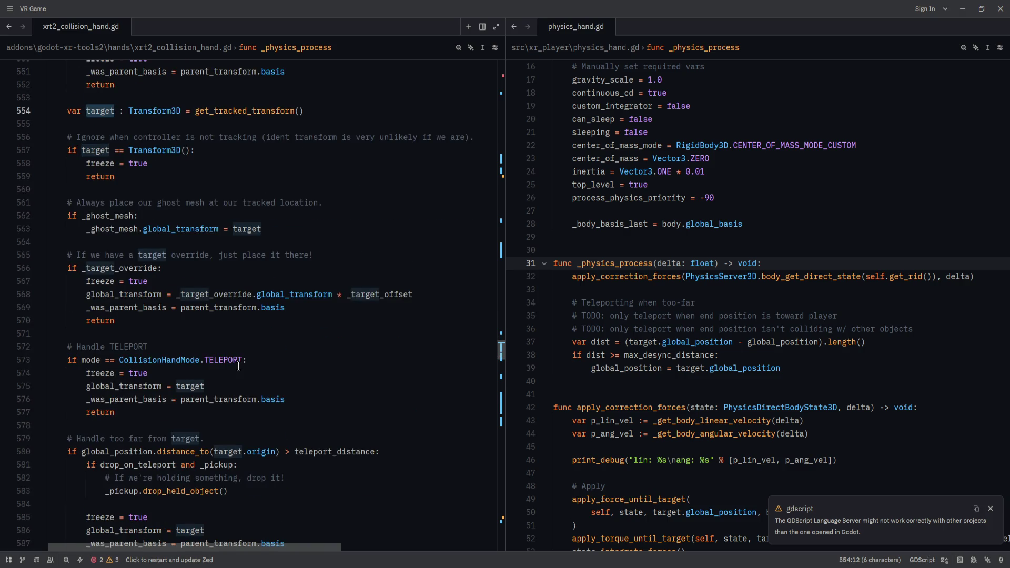
scroll(238, 365, "down", 1)
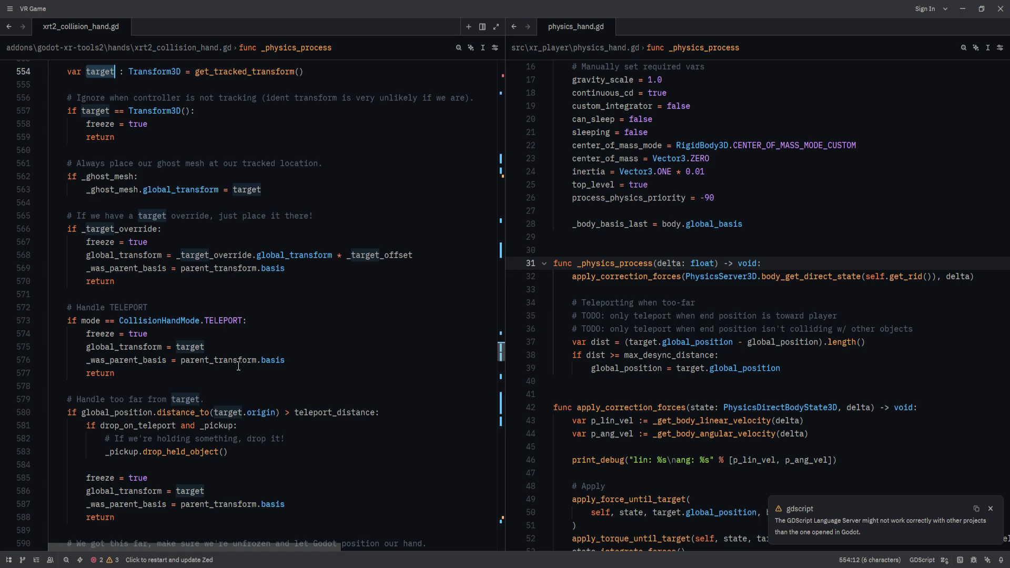
scroll(238, 365, "down", 1)
scroll(238, 366, "up", 4)
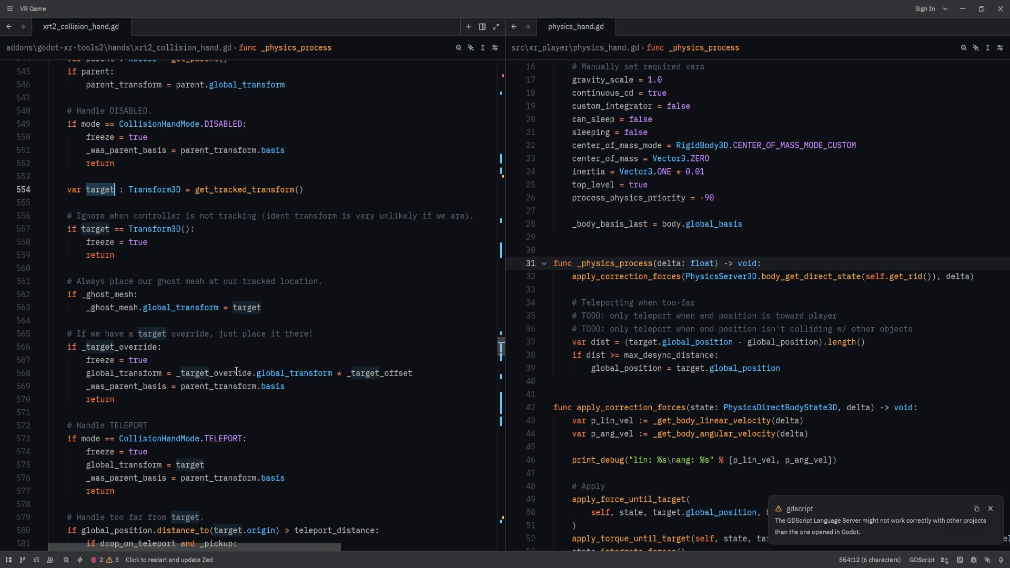
mouse_move(236, 372)
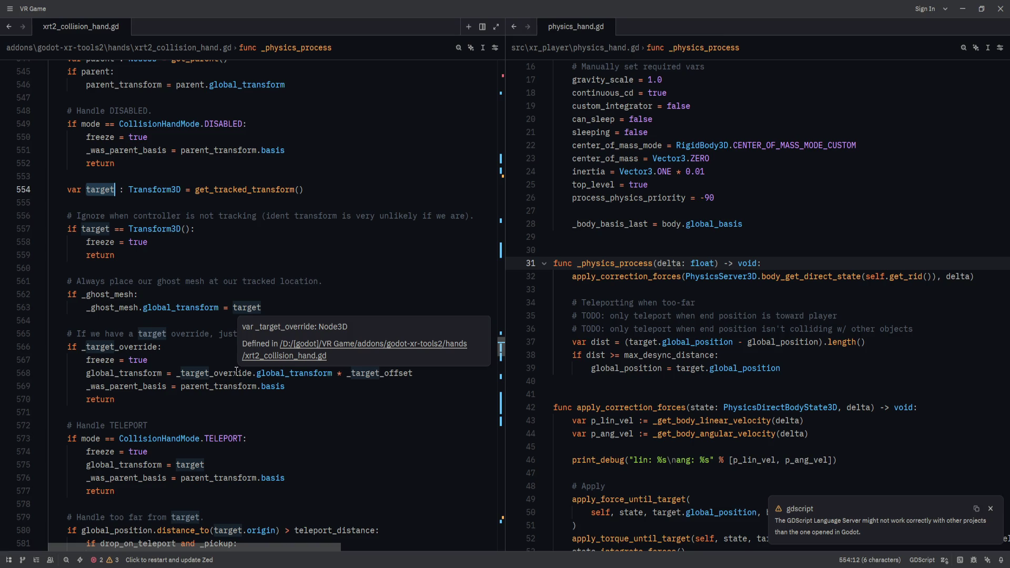
double_click(241, 372)
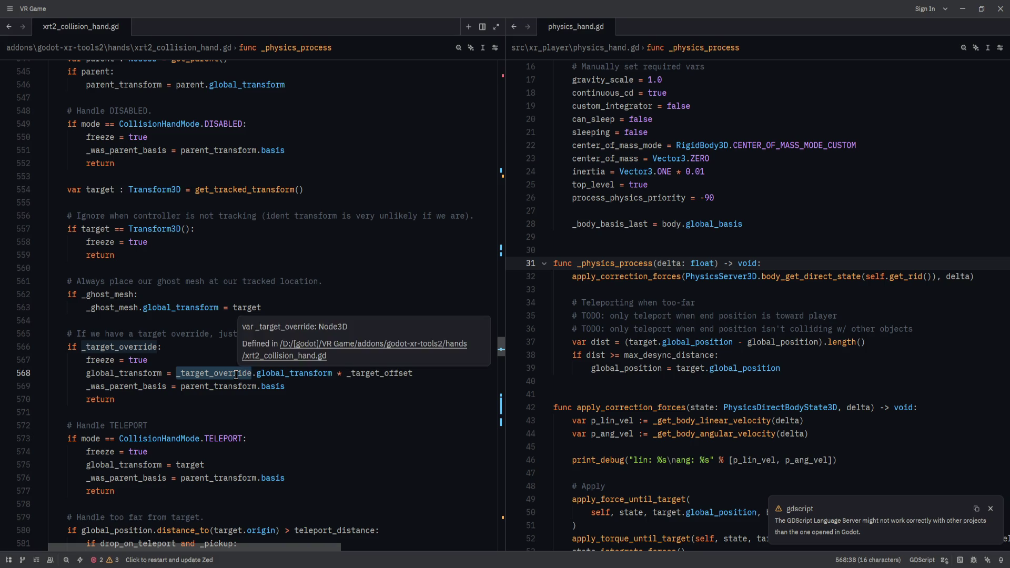
- Go to the _target_override declaration and read the code around it
right_click(247, 372)
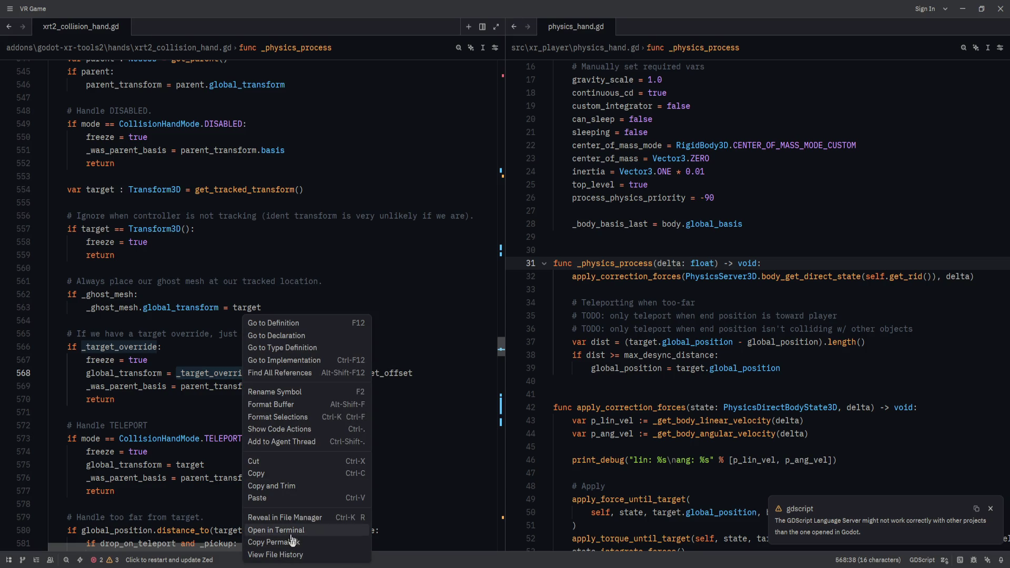
left_click(285, 337)
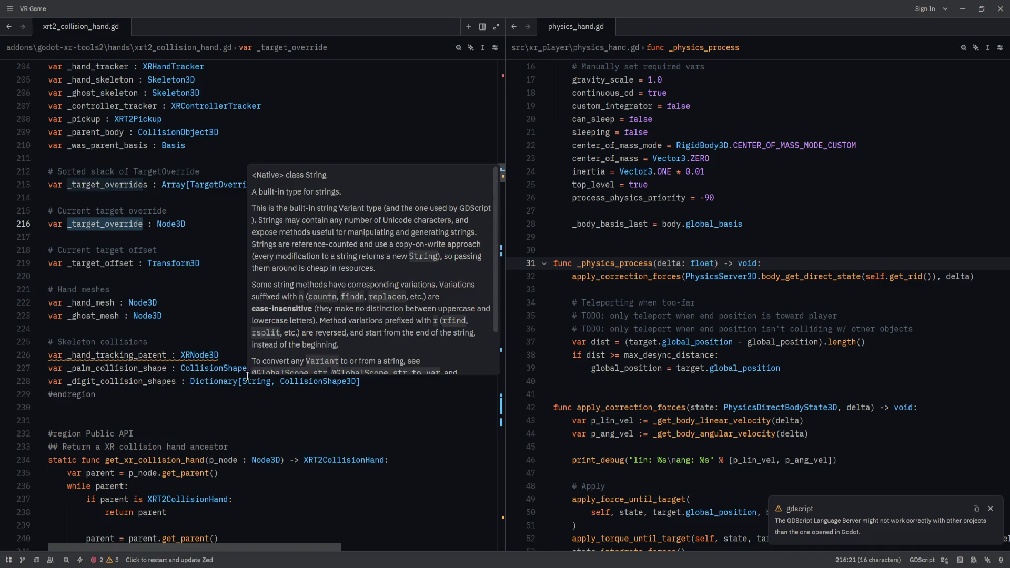
scroll(109, 223, "down", 7)
left_click_drag(503, 184, 508, 350)
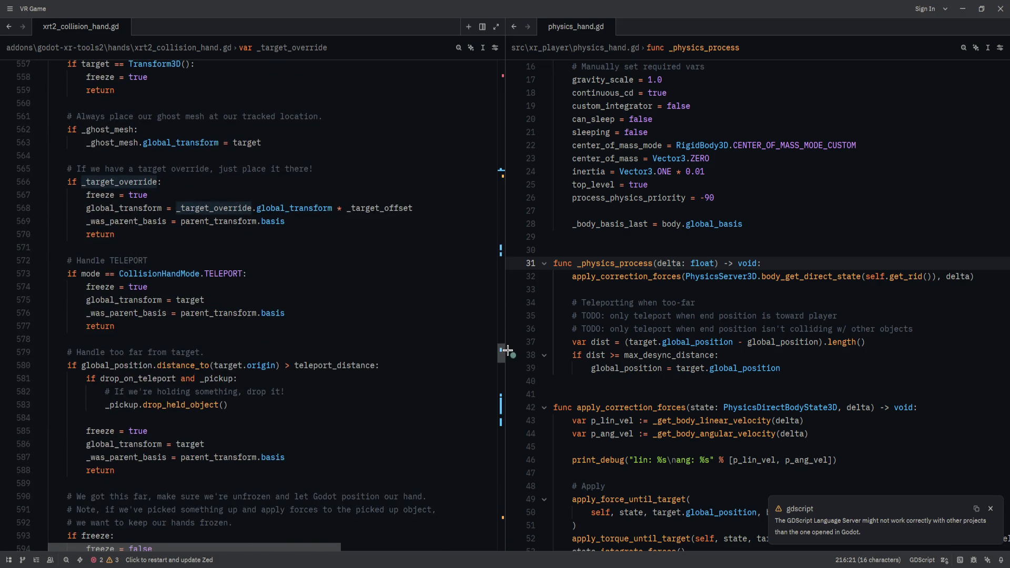
mouse_move(508, 350)
left_mouse_down()
mouse_move(507, 409)
mouse_move(507, 399)
left_mouse_up()
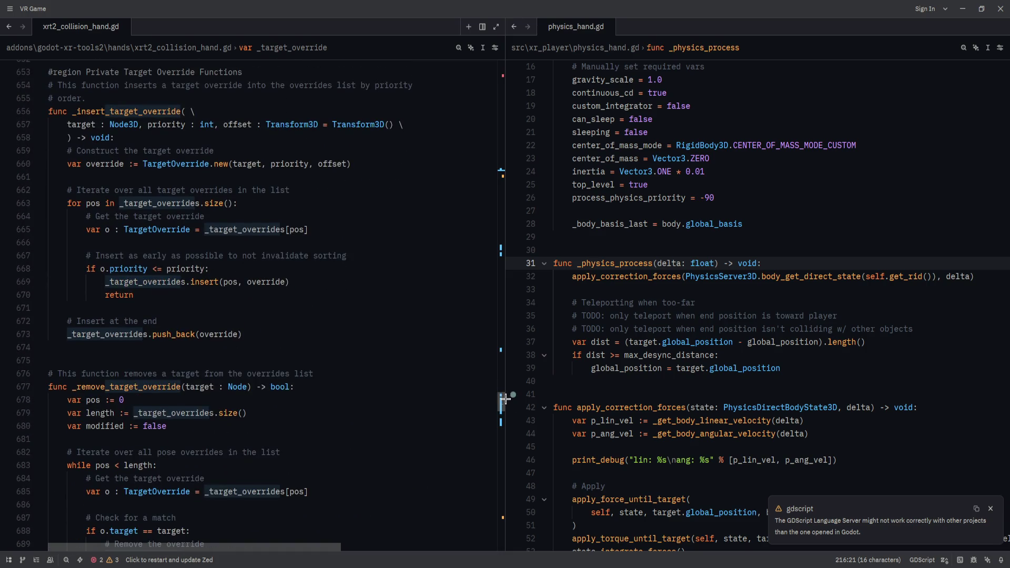
scroll(221, 359, "up", 2)
- Inspect the _insert_target_override and add_target_override functions
double_click(121, 230)
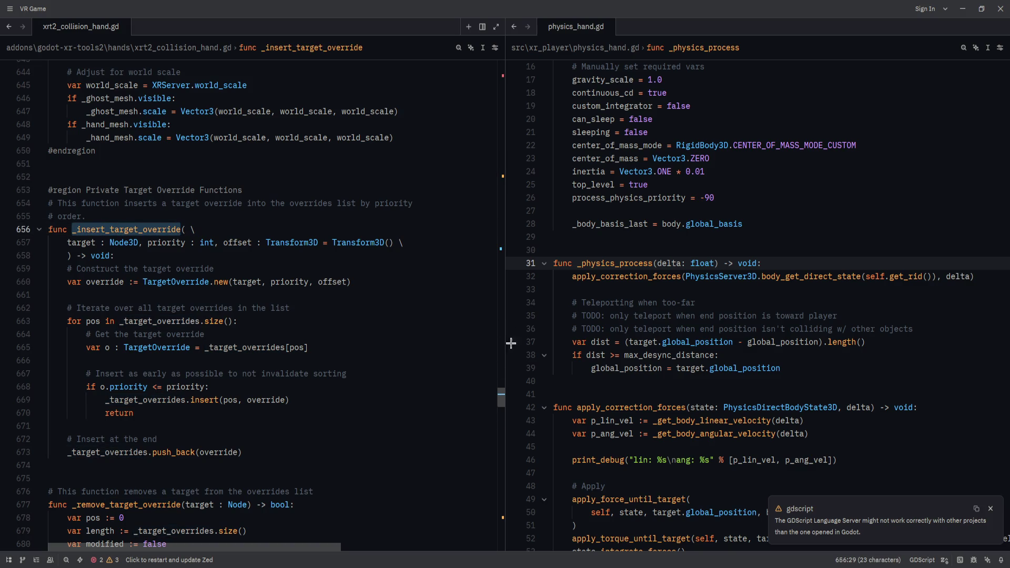
scroll(502, 386, "up", 3)
left_click_drag(502, 385, 501, 247)
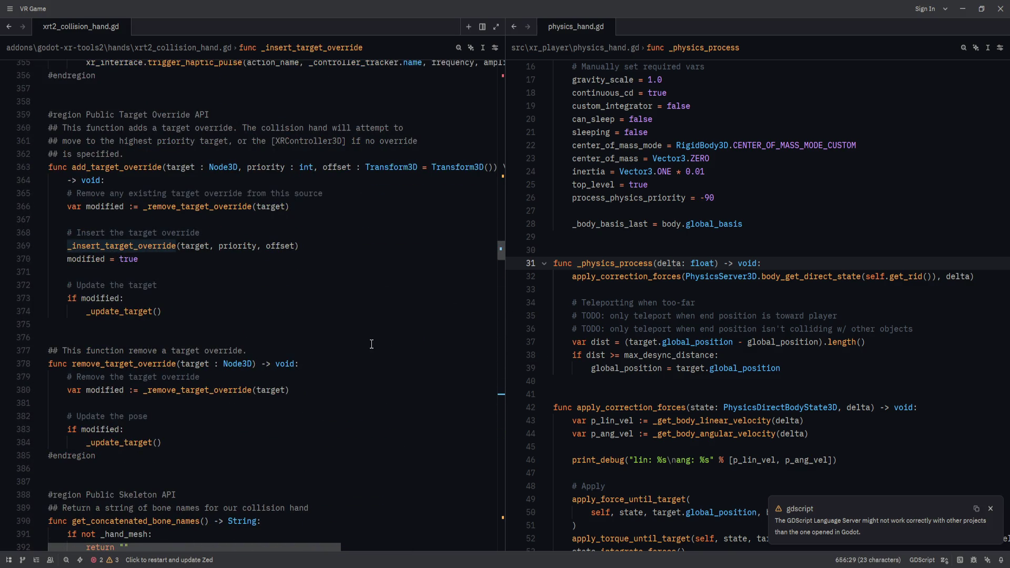
double_click(124, 165)
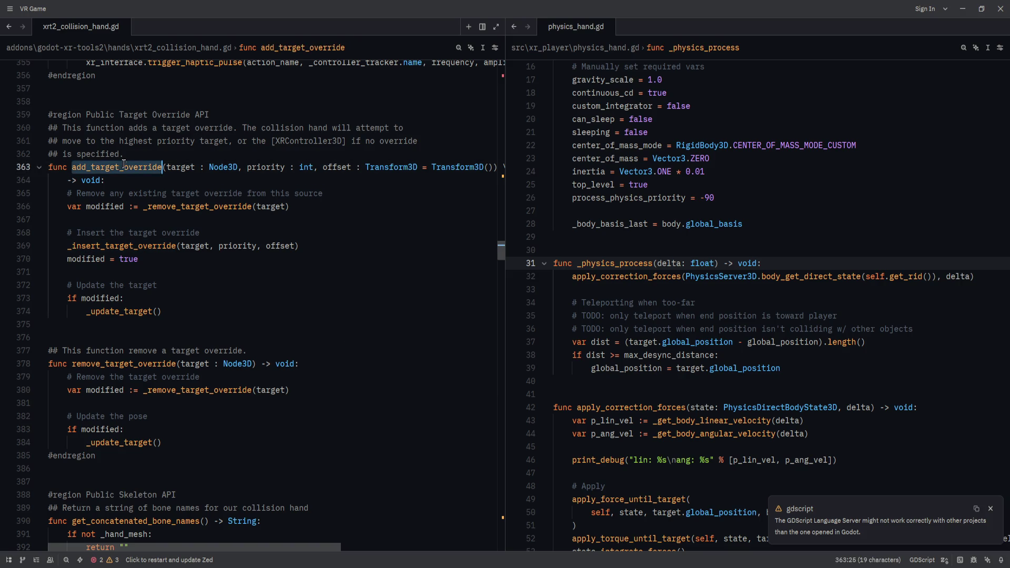
mouse_move(502, 248)
left_mouse_down()
mouse_move(499, 75)
mouse_move(481, 204)
mouse_move(494, 275)
mouse_move(492, 376)
mouse_move(530, 402)
left_mouse_up()
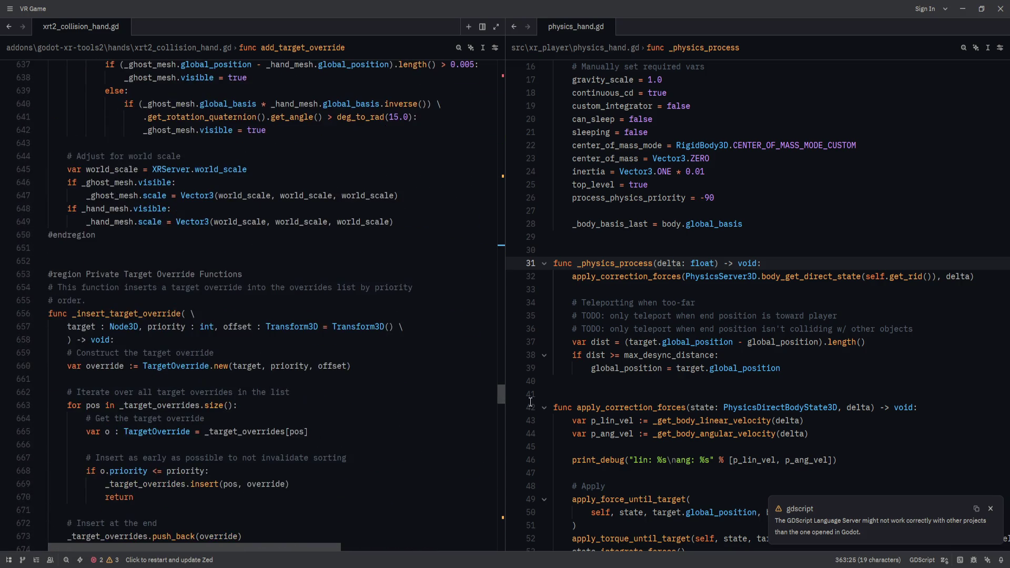
scroll(310, 478, "down", 2)
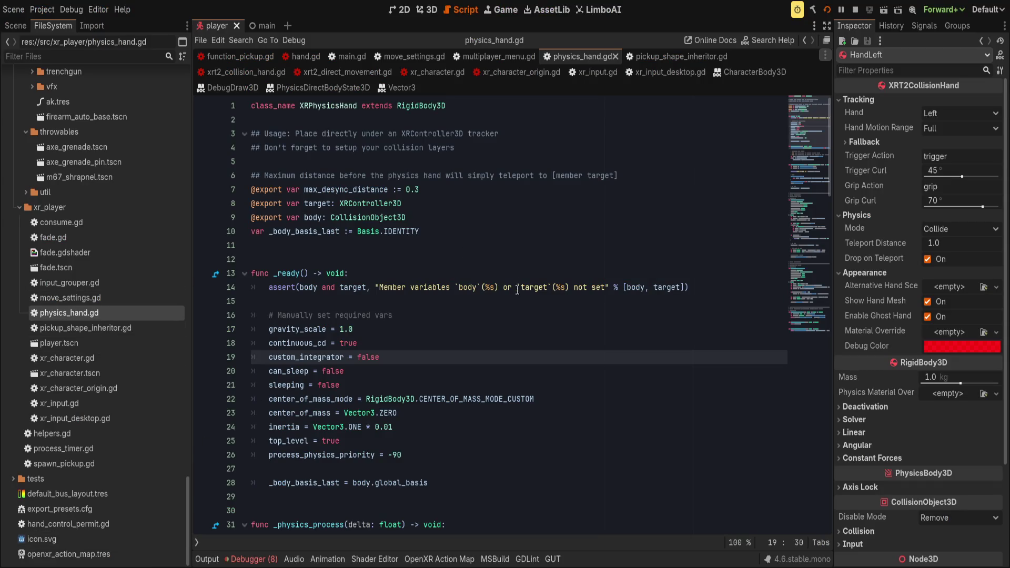
- Reopen HandLeft's xrt2_collision_hand.gd in Godot and scroll to its tracking code
key("Up")
key("Up")
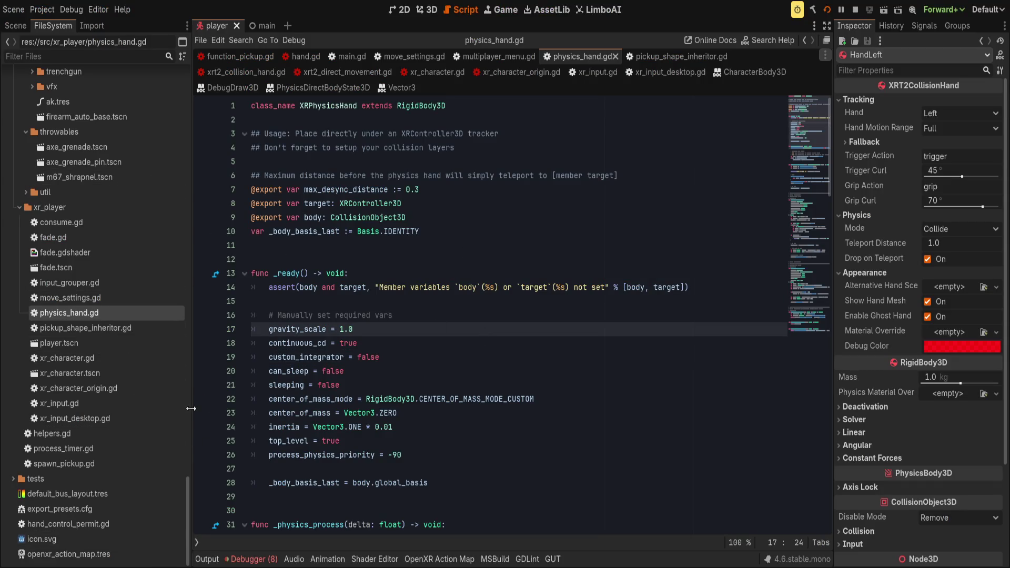
left_click_drag(191, 409, 177, 408)
left_click(15, 25)
left_click(71, 237)
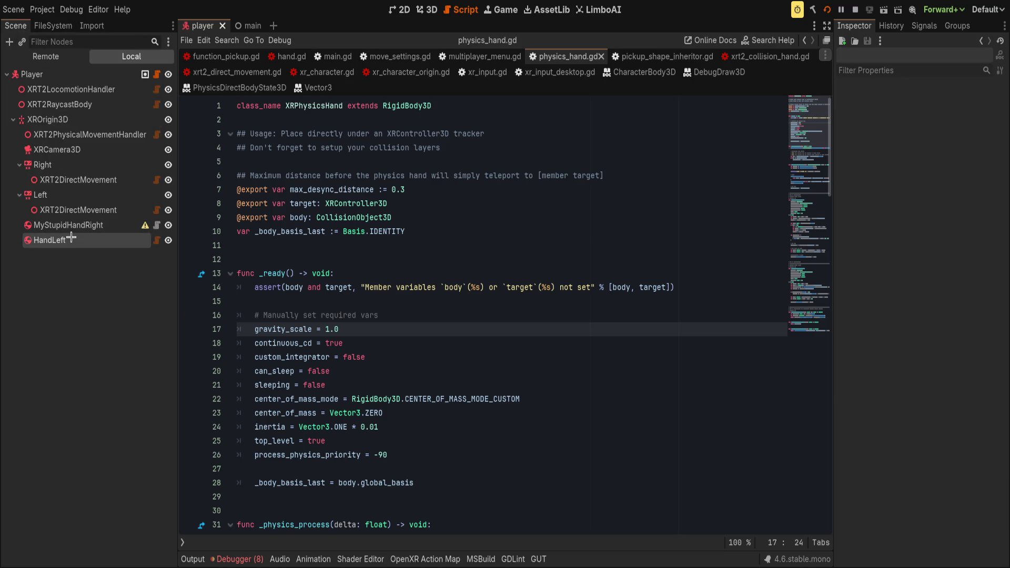
left_click(85, 240)
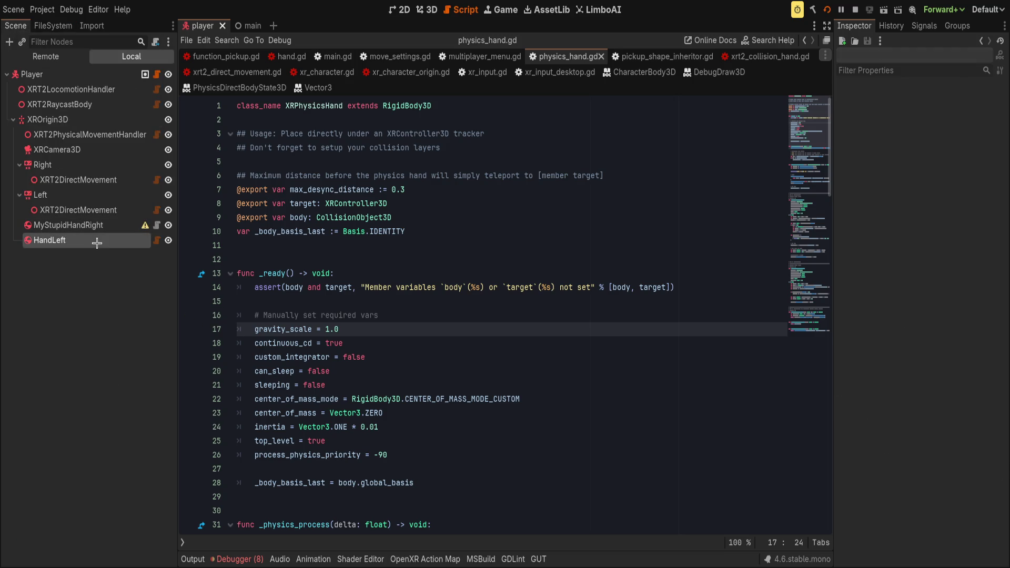
left_click(157, 240)
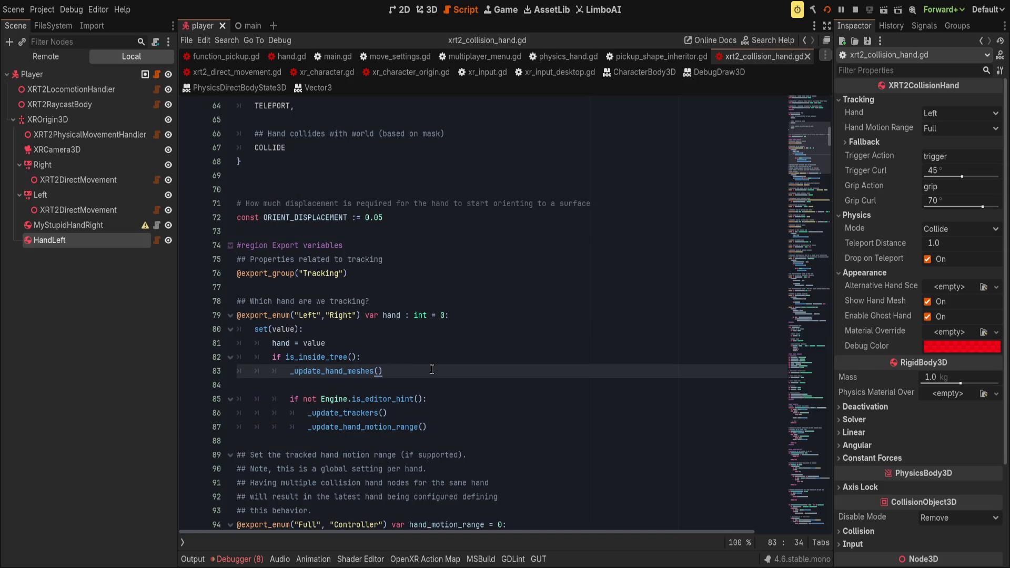
scroll(432, 370, "down", 10)
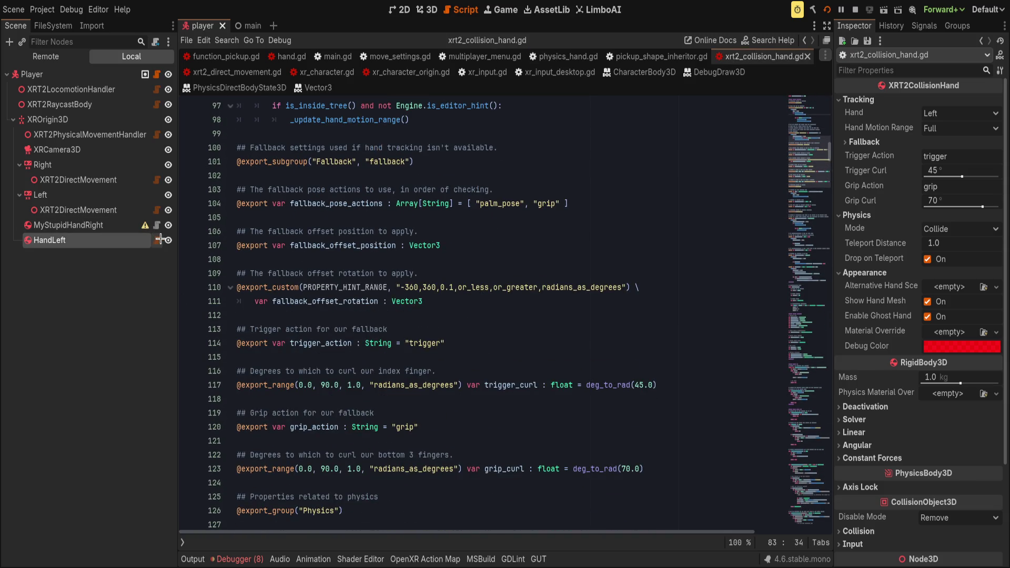
left_click(809, 266)
scroll(810, 267, "down", 20)
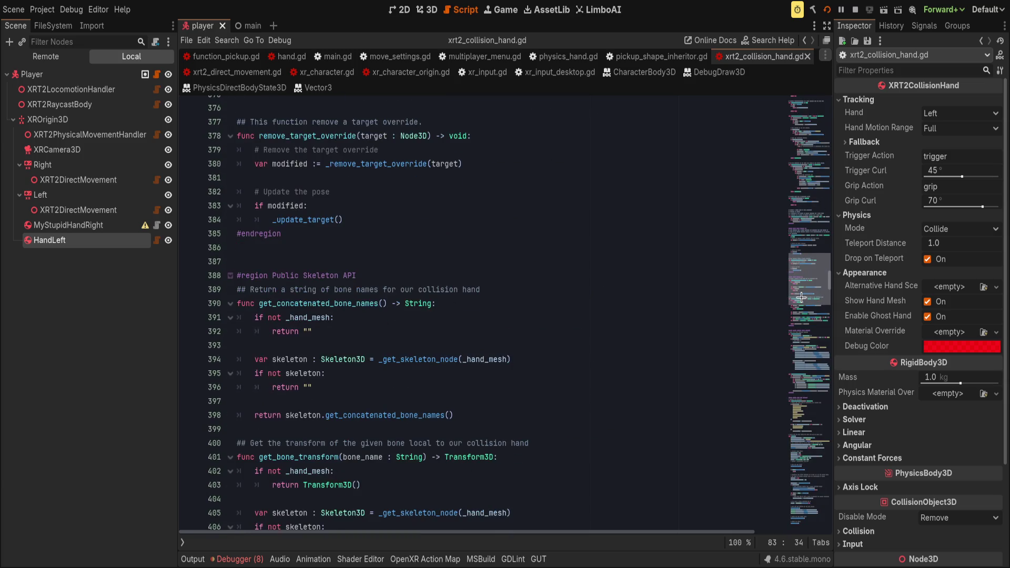
left_click(711, 352)
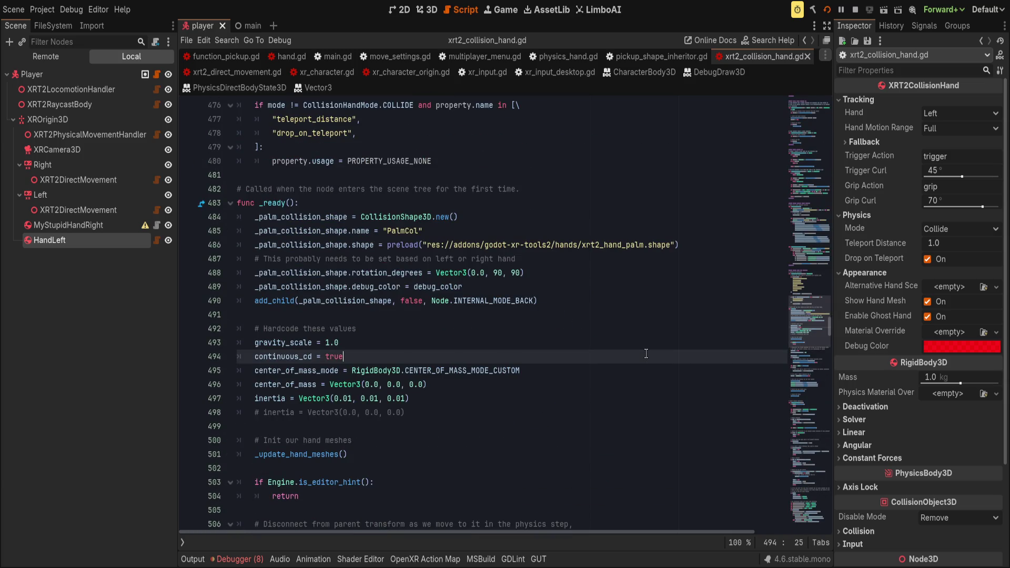
- Search 'target' with Match Case and Whole Words, stepping back to the target offset declaration
key("ctrl+f")
type("target")
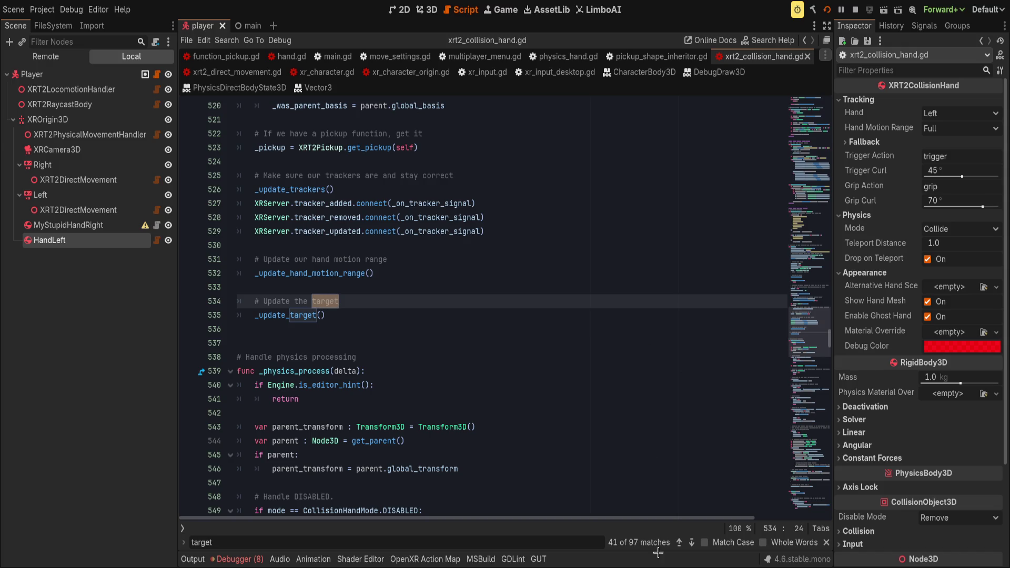
left_click(724, 542)
left_click(783, 543)
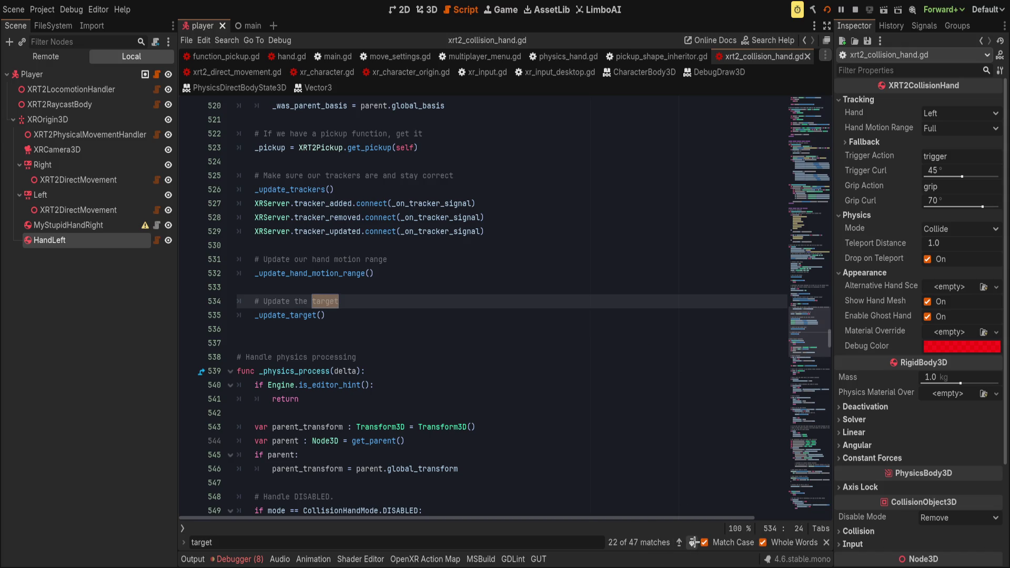
left_click(679, 543)
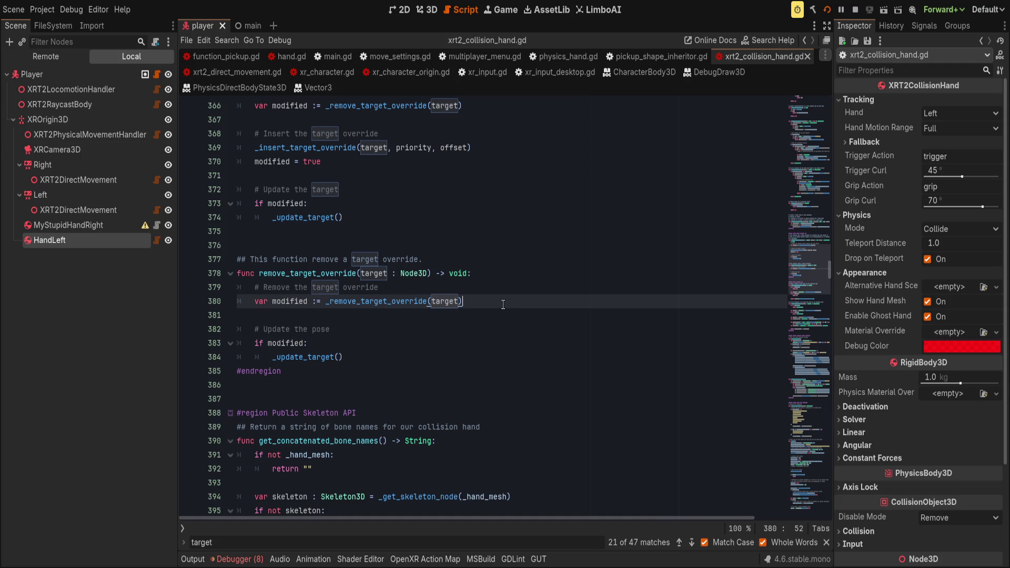
scroll(693, 290, "up", 10)
scroll(693, 291, "up", 20)
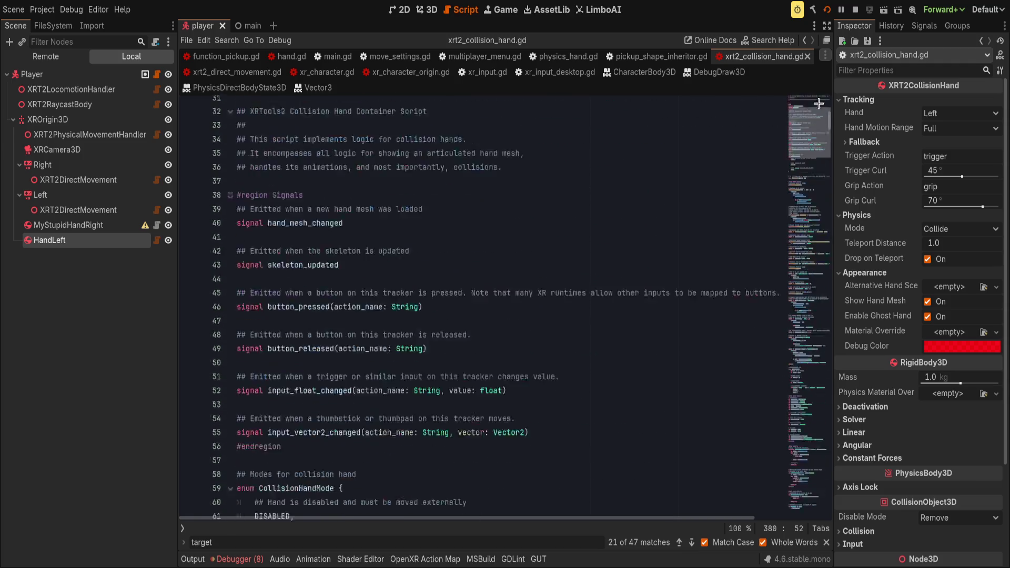
left_click(680, 543)
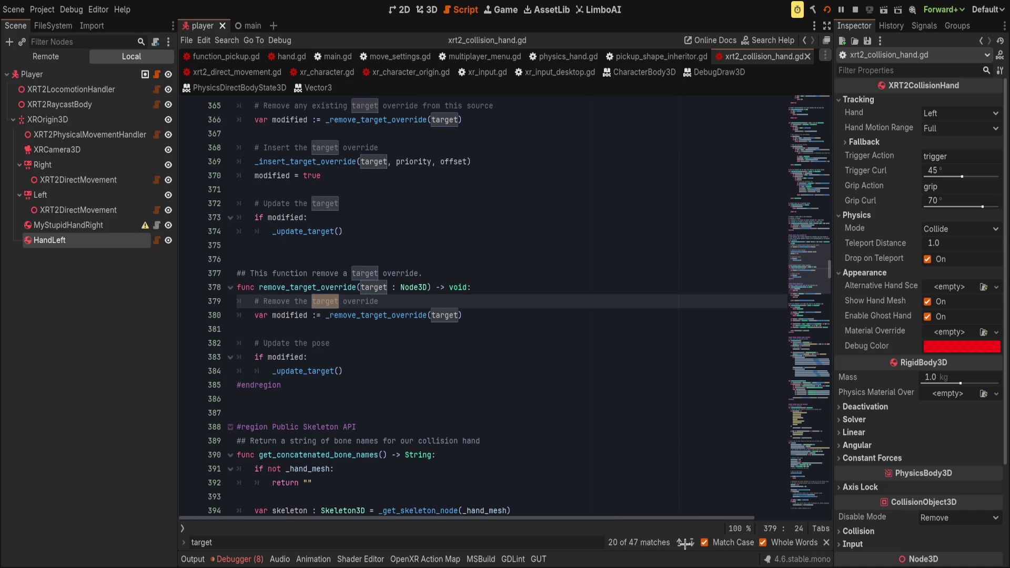
left_click(679, 542)
left_click(679, 543)
left_click(680, 543)
left_click(679, 543)
left_click(680, 543)
left_click(679, 542)
left_click(679, 543)
left_click(680, 543)
left_click(680, 543)
left_click(680, 542)
left_click(680, 542)
left_click(680, 542)
left_click(679, 543)
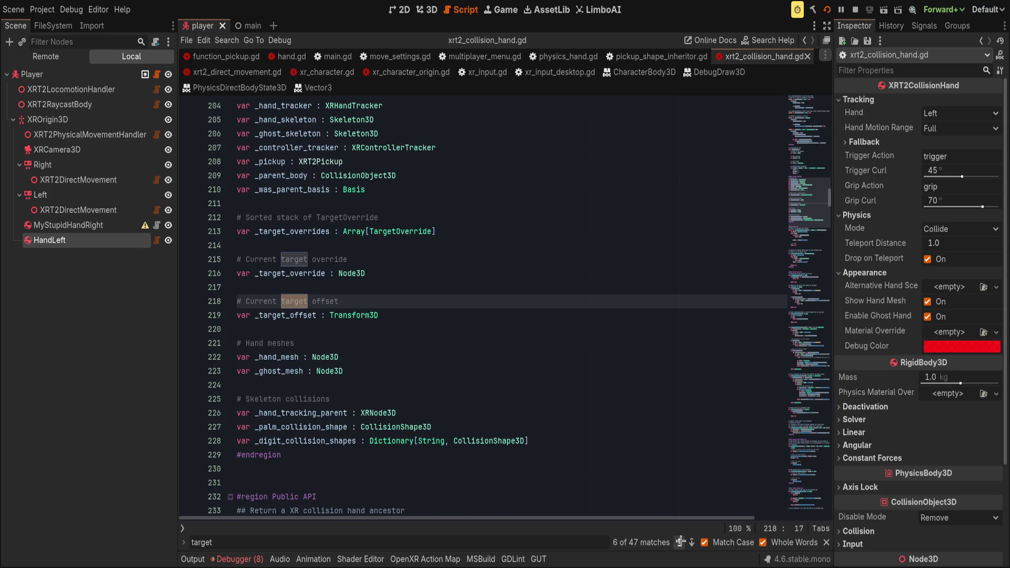
left_click(693, 543)
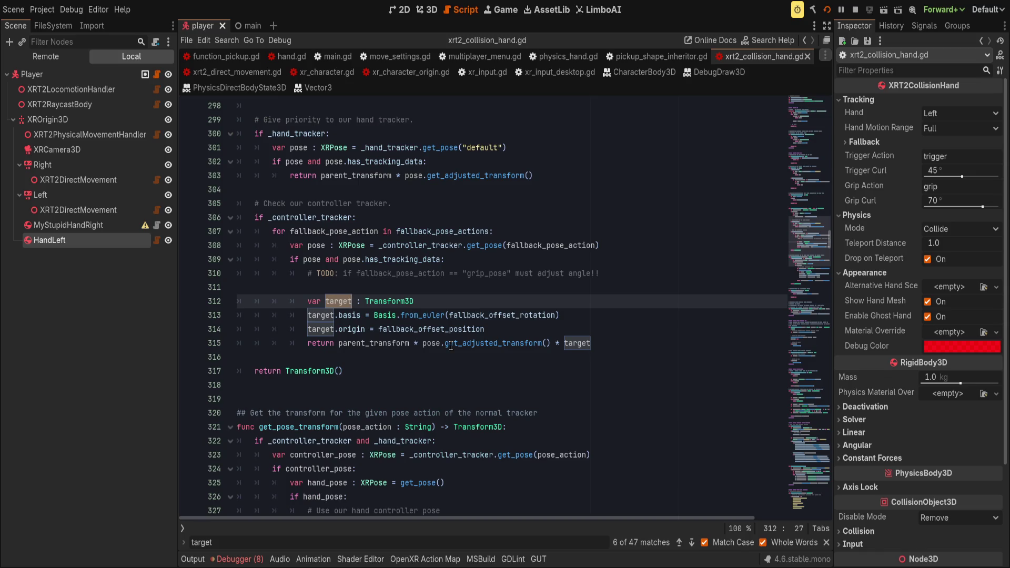
- Study get_tracked_transform's parent transform, hand-tracker and controller-tracker fallback lines
scroll(455, 350, "up", 1)
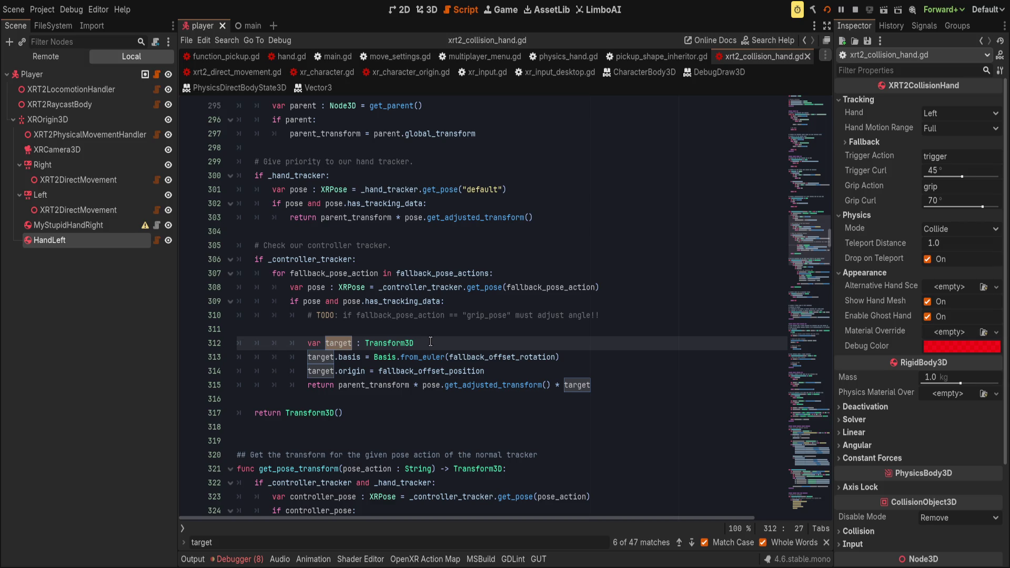
left_click(431, 343)
scroll(422, 344, "up", 4)
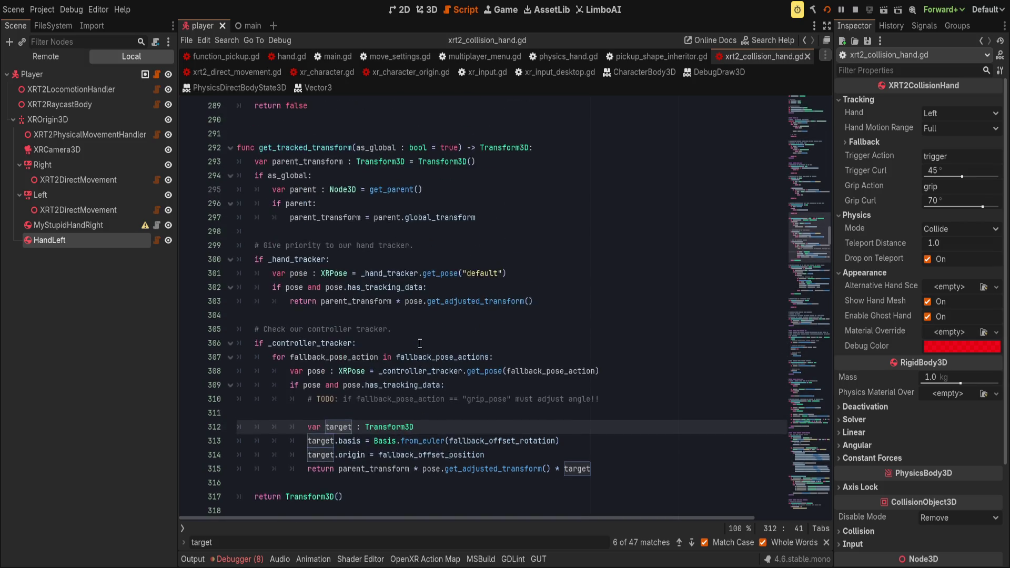
double_click(289, 231)
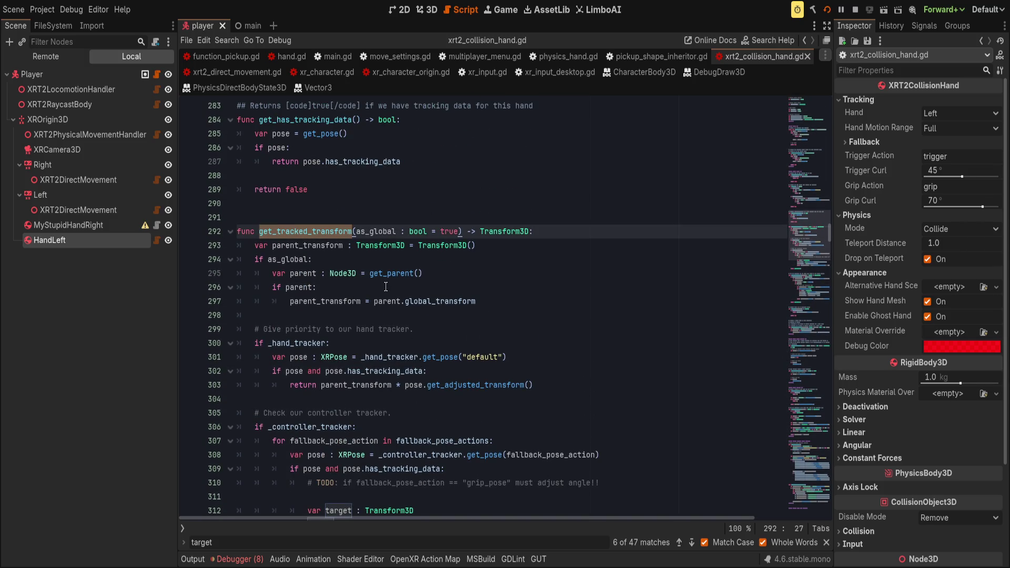
mouse_move(299, 245)
left_mouse_down()
mouse_move(434, 300)
mouse_move(477, 301)
left_mouse_up()
double_click(274, 339)
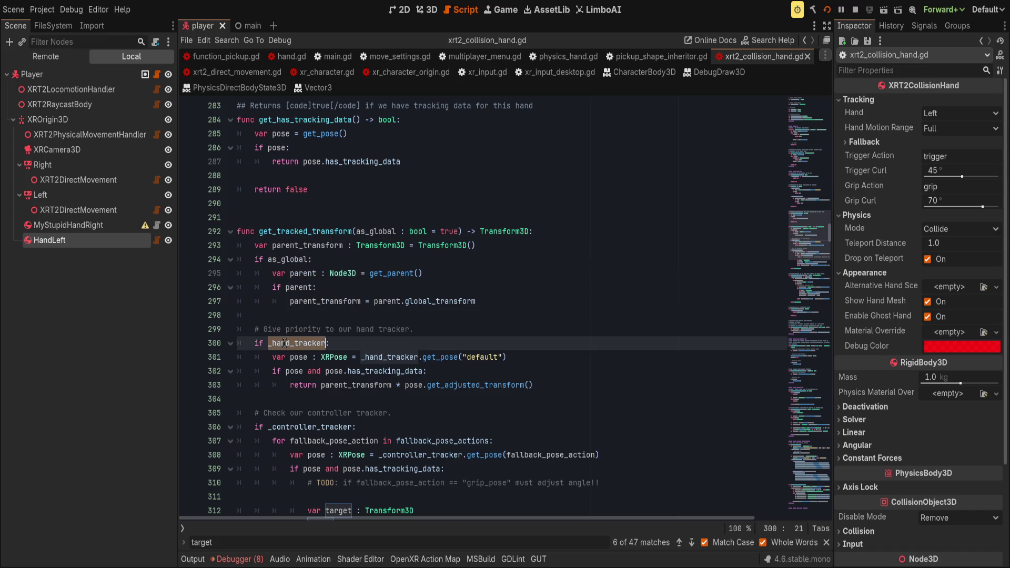
scroll(282, 337, "down", 1)
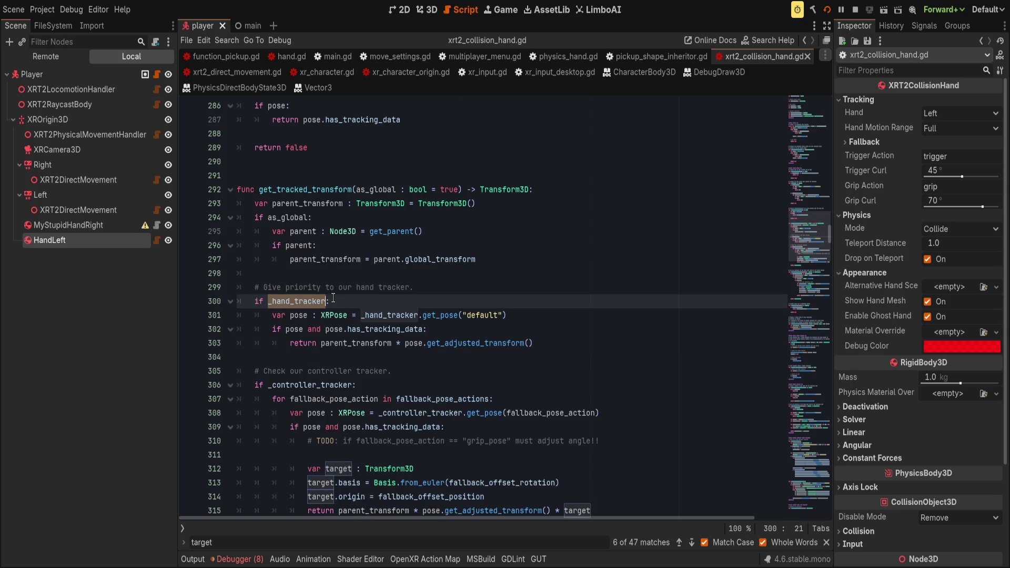
left_click_drag(344, 343, 567, 342)
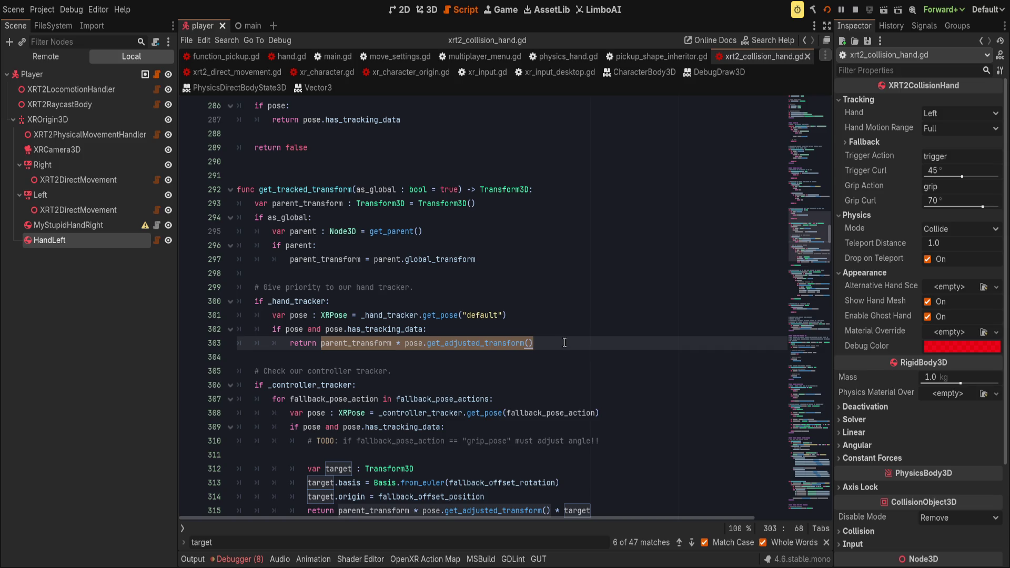
left_click(565, 342)
double_click(290, 384)
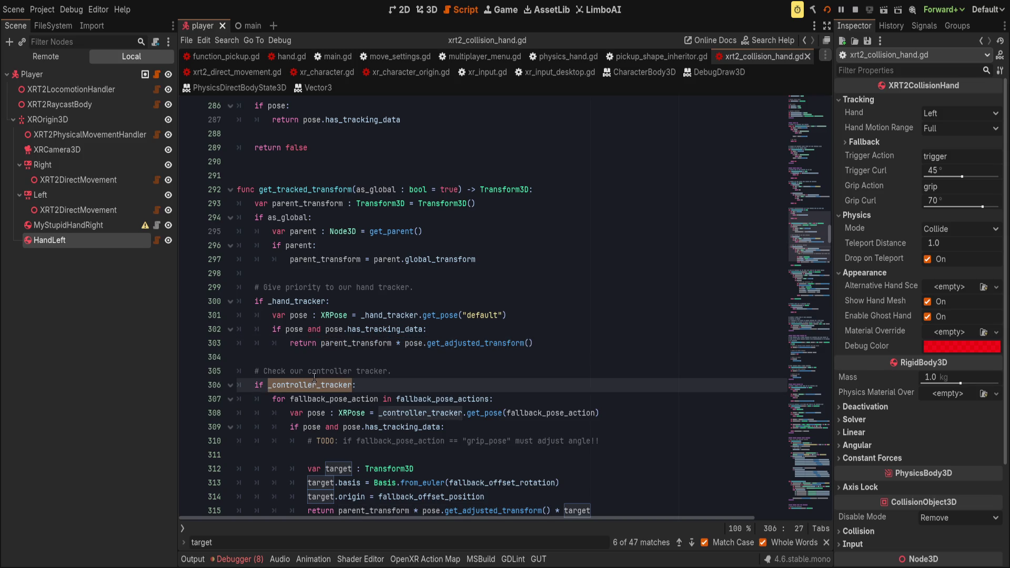
scroll(315, 378, "down", 1)
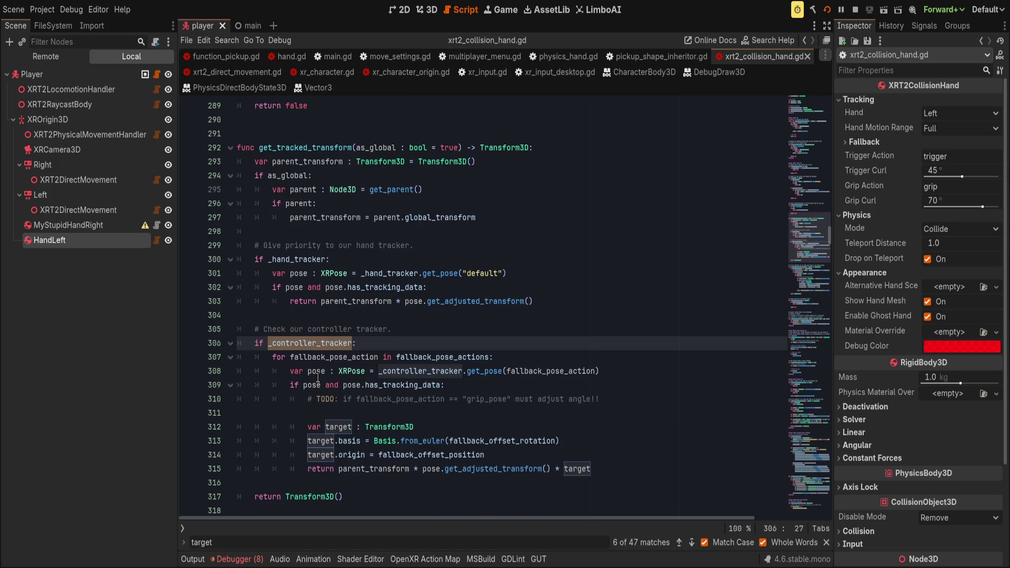
double_click(340, 427)
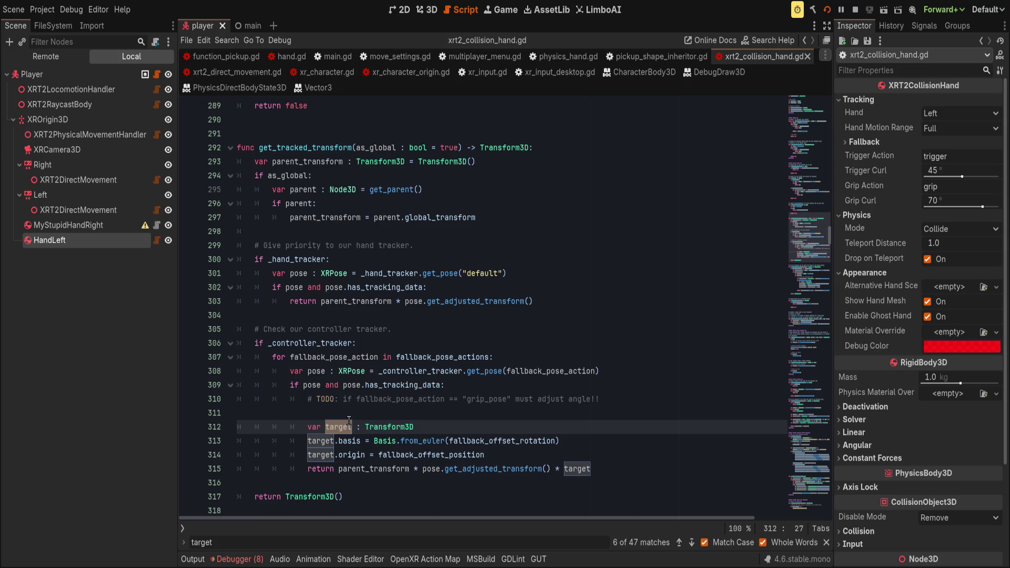
scroll(349, 421, "down", 2)
- Set a breakpoint on line 315 and clear the debugger's error list
left_click(324, 385)
left_click(187, 386)
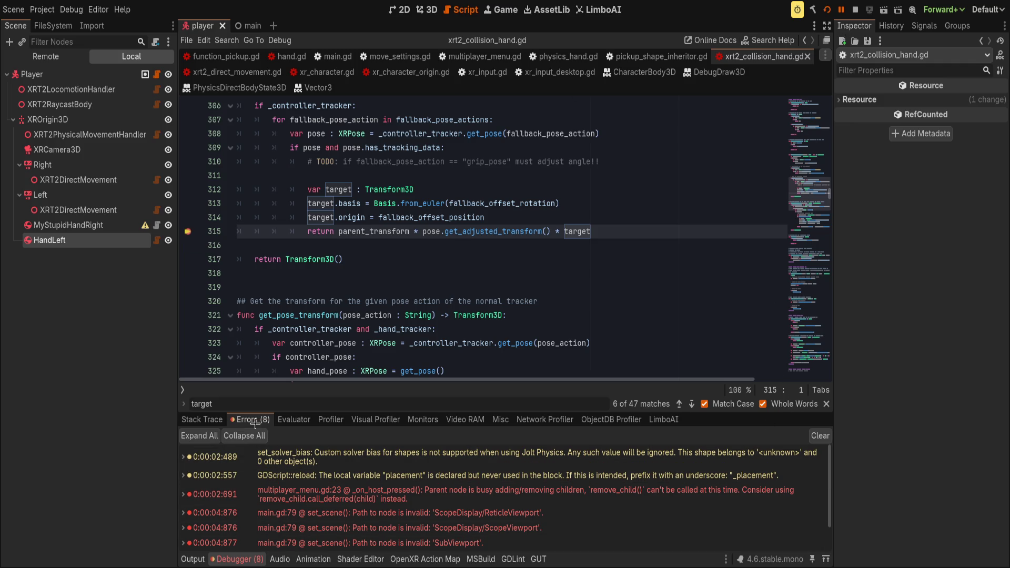
left_click(821, 435)
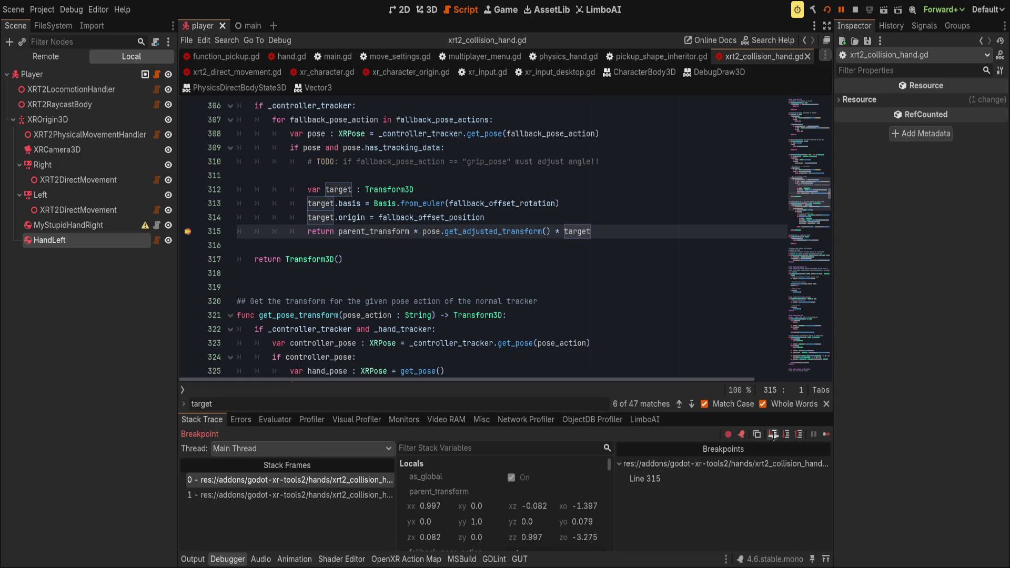
- Step over through the physics processing code, lines 562 and 563, to line 566
left_click(784, 436)
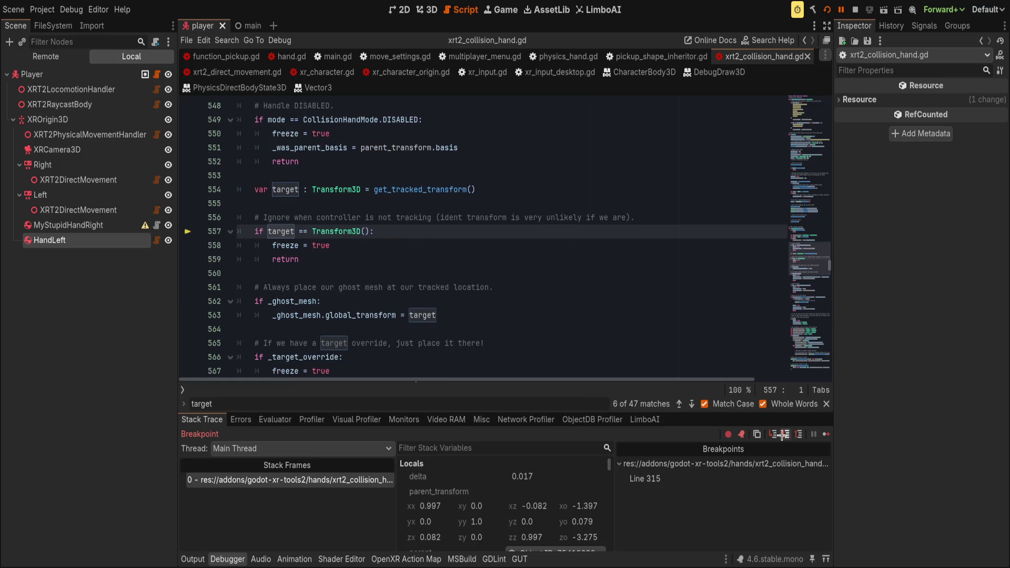
left_click(784, 436)
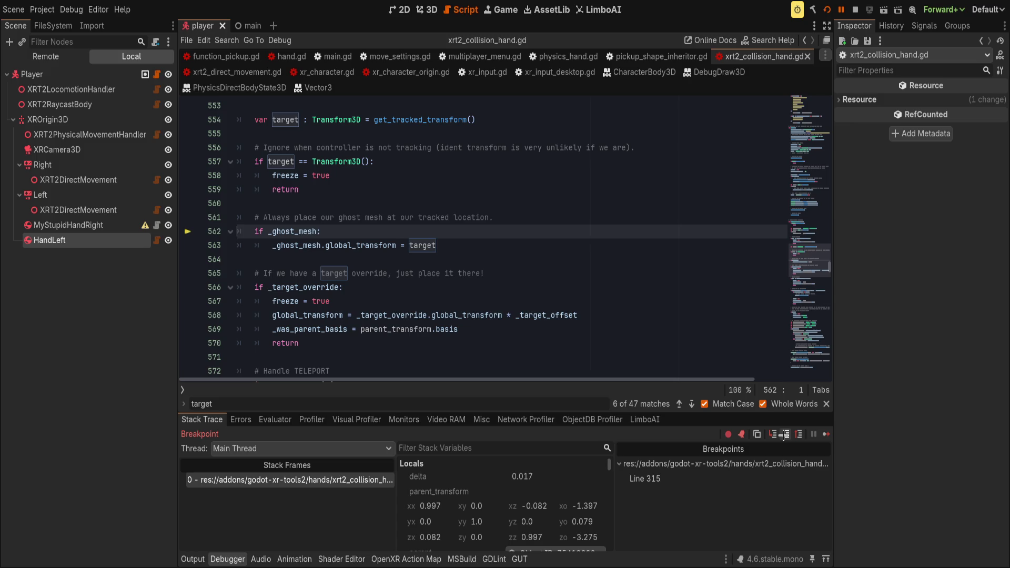
left_click(785, 435)
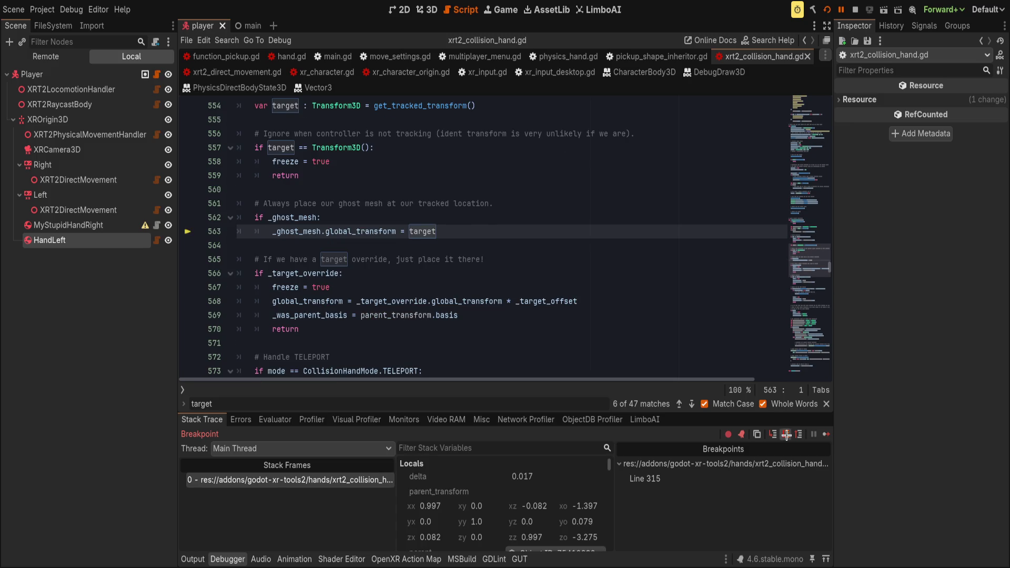
left_click(787, 436)
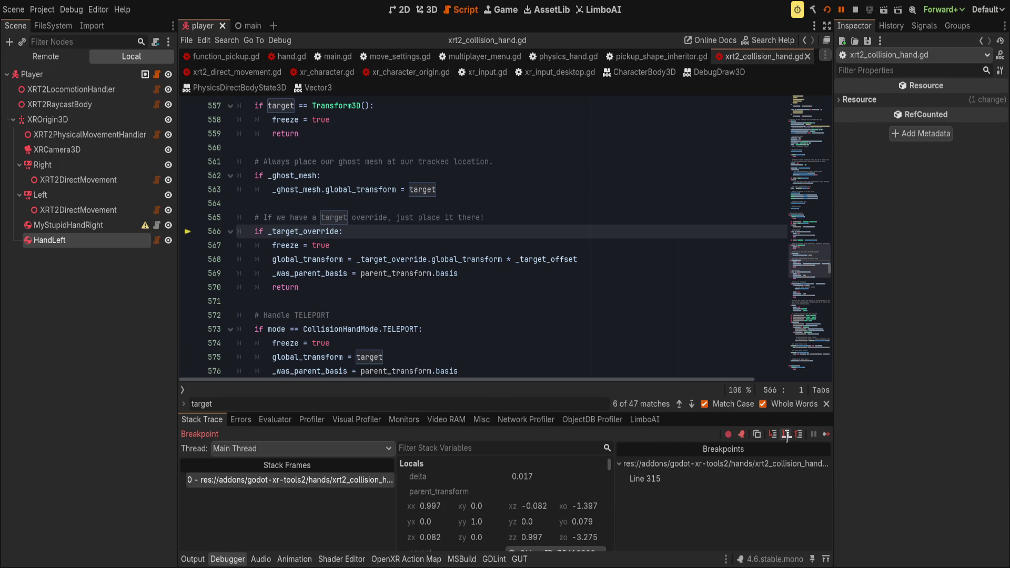
- Inspect the live parent XROrigin3D object's properties from the Locals list
scroll(527, 518, "down", 3)
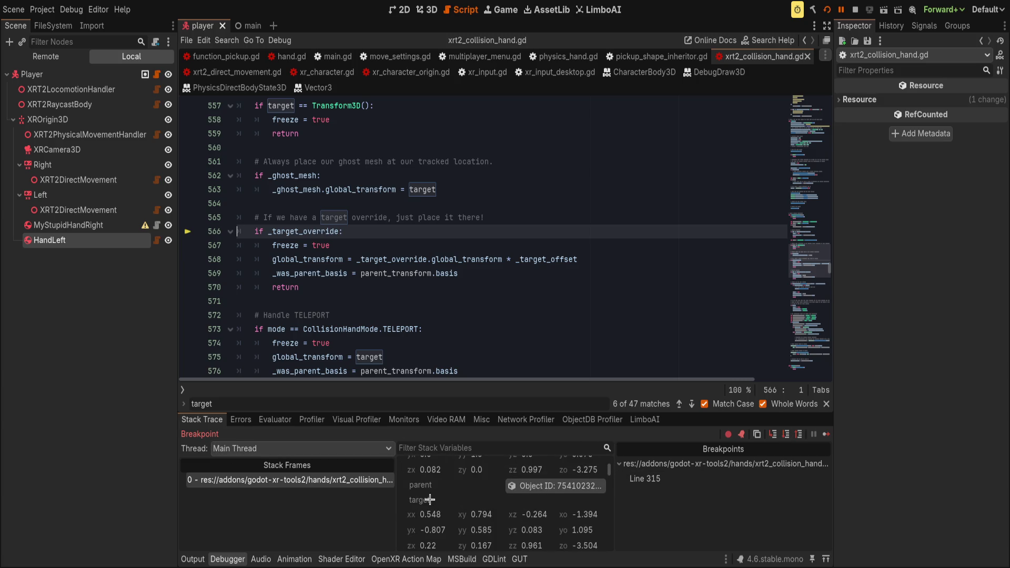
scroll(434, 508, "down", 2)
scroll(440, 519, "up", 6)
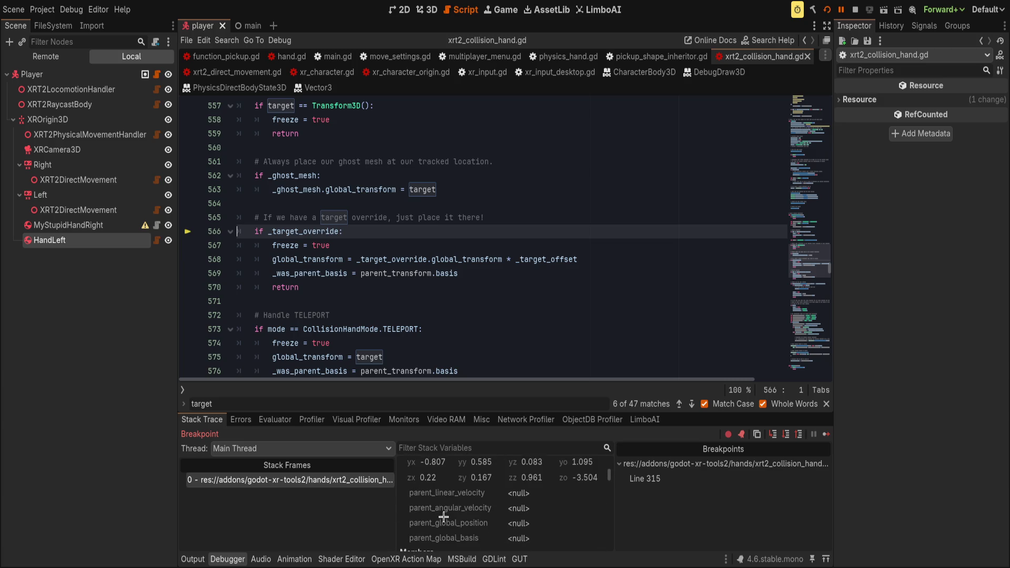
scroll(442, 517, "down", 2)
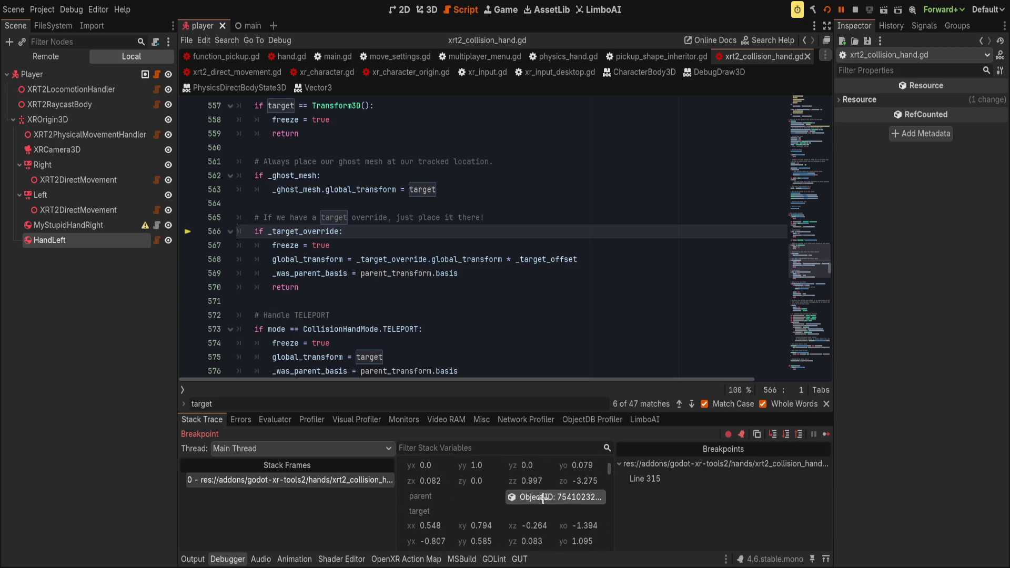
left_click(550, 497)
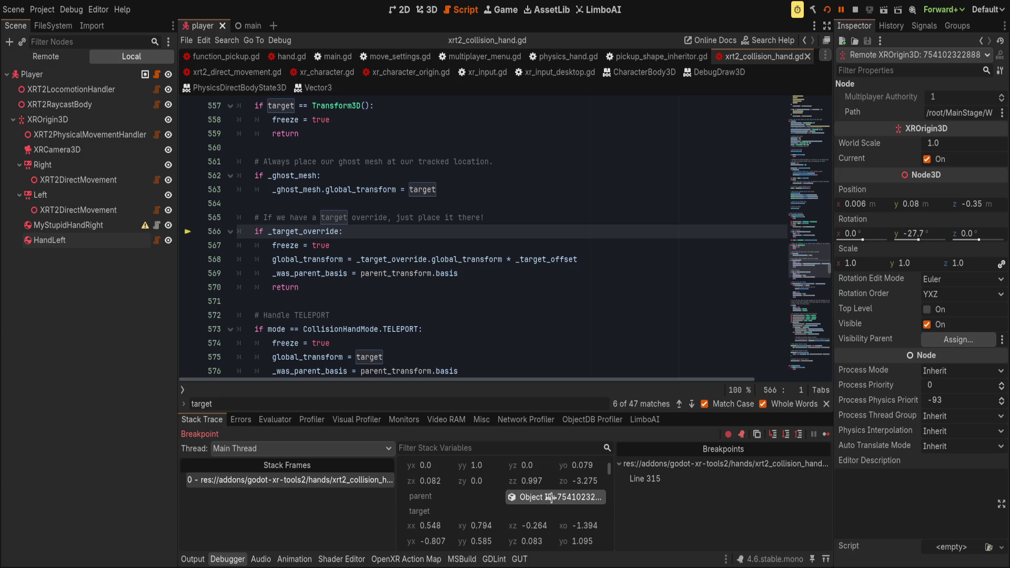
scroll(695, 357, "down", 1)
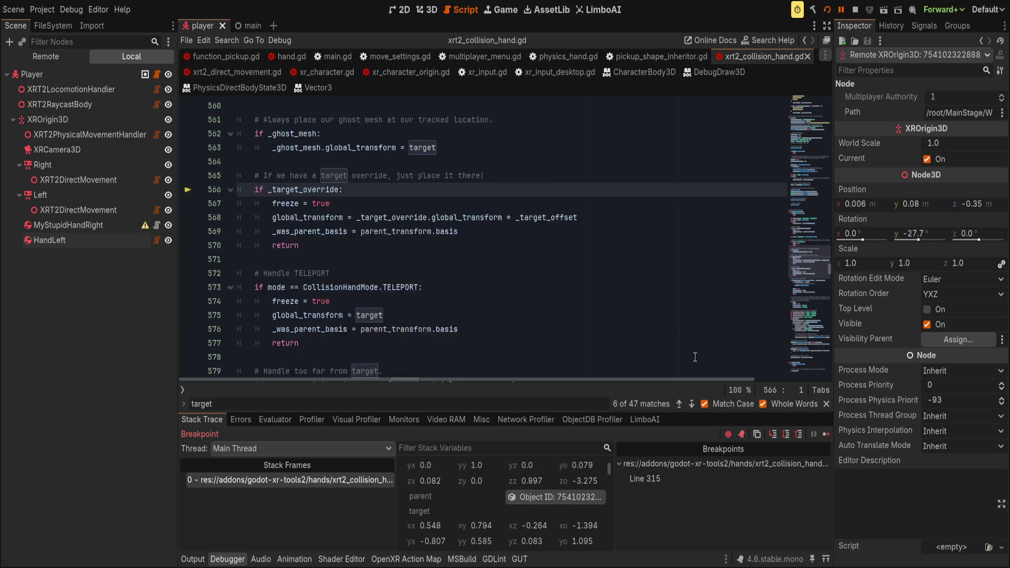
scroll(695, 357, "down", 1)
scroll(684, 310, "up", 1)
- Step over from line 573 past the line 580 and teleport checks into the _parent_body block
left_click(786, 435)
left_click(785, 437)
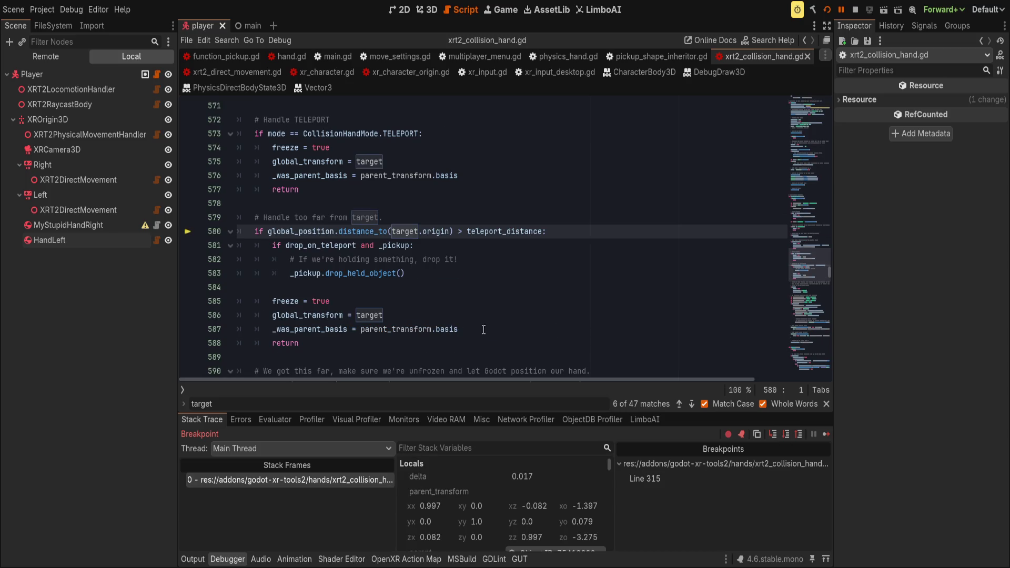
left_click(784, 436)
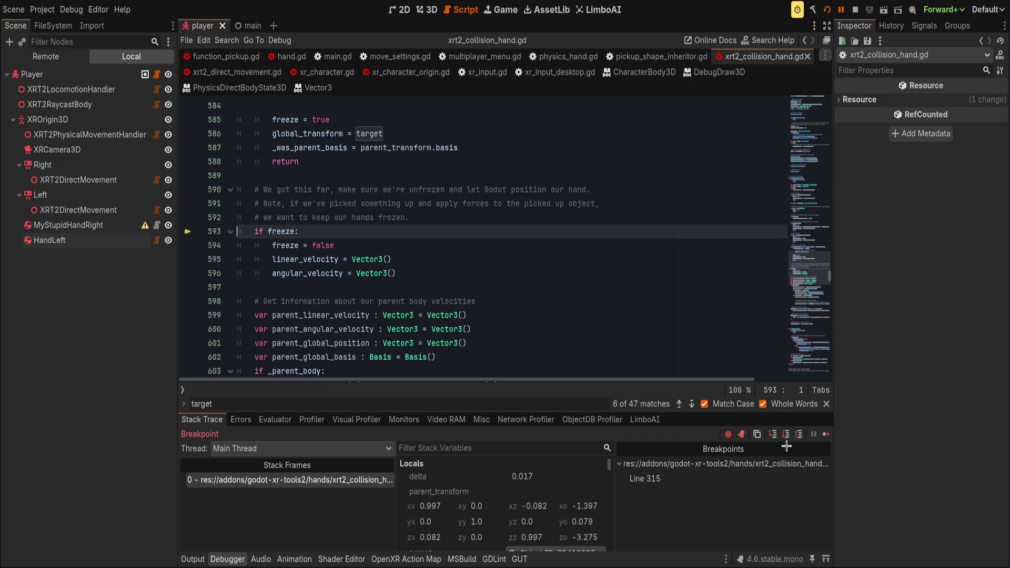
left_click(785, 435)
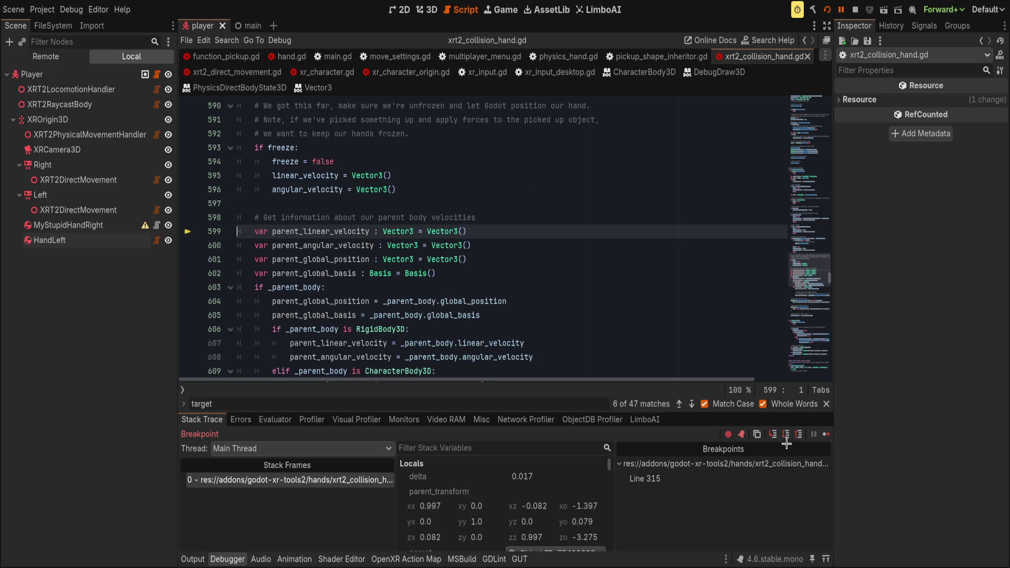
left_click(786, 436)
left_click(787, 436)
left_click(787, 436)
left_click(787, 436)
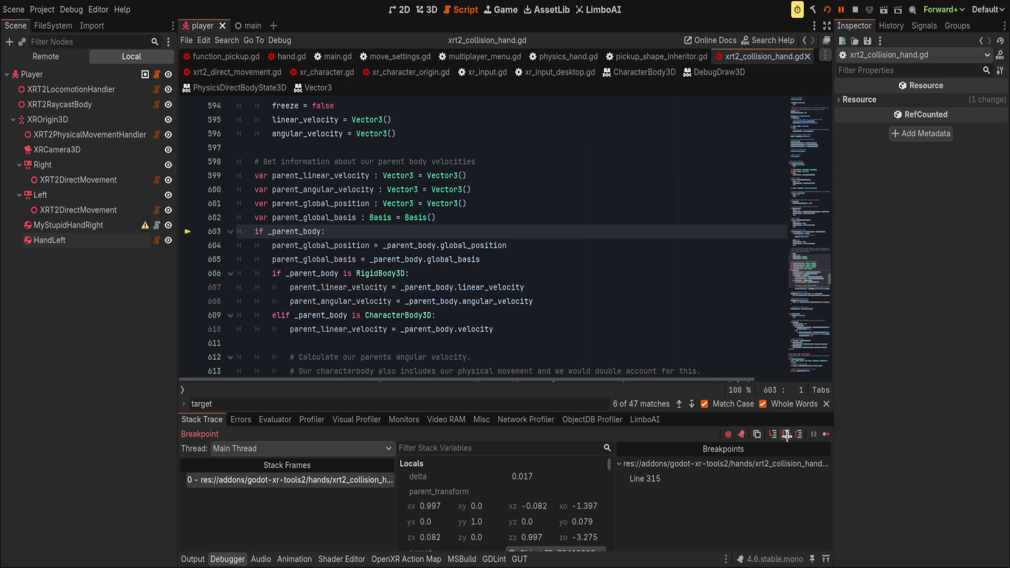
left_click(786, 435)
- Open the _parent_body CharacterBody3D in the Inspector and widen the panel to read its values
scroll(500, 484, "down", 3)
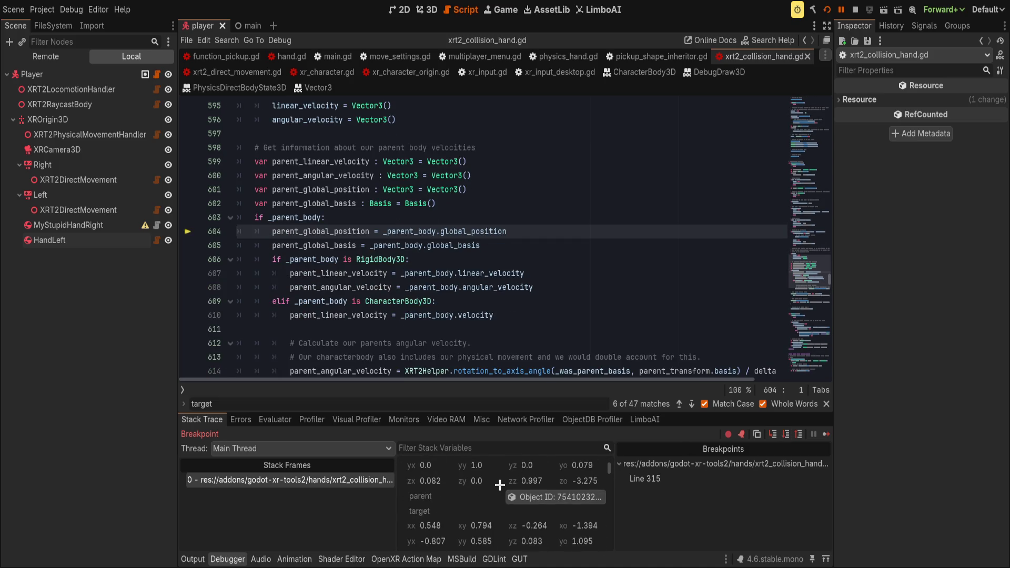
scroll(500, 482, "up", 5)
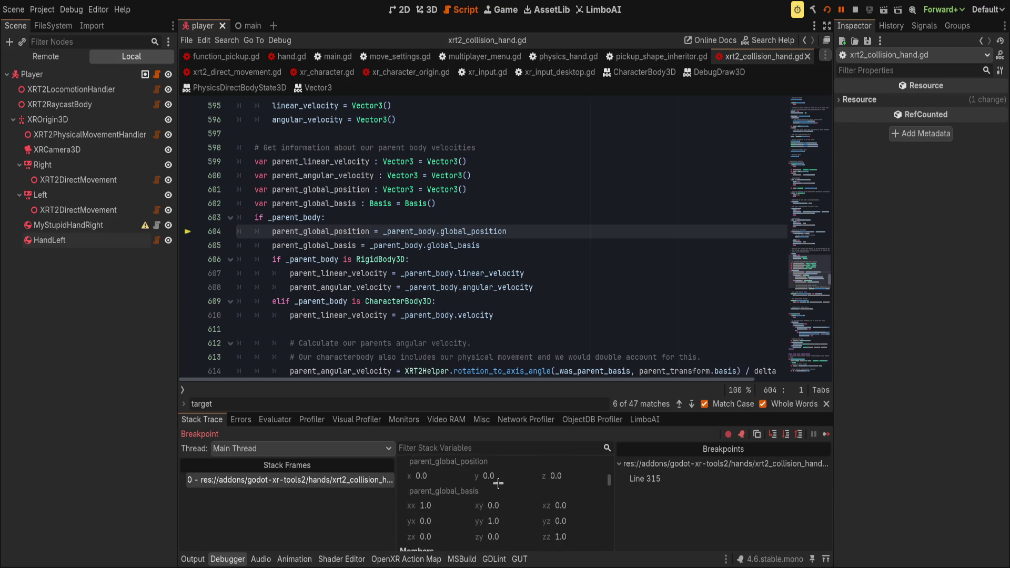
scroll(448, 491, "down", 6)
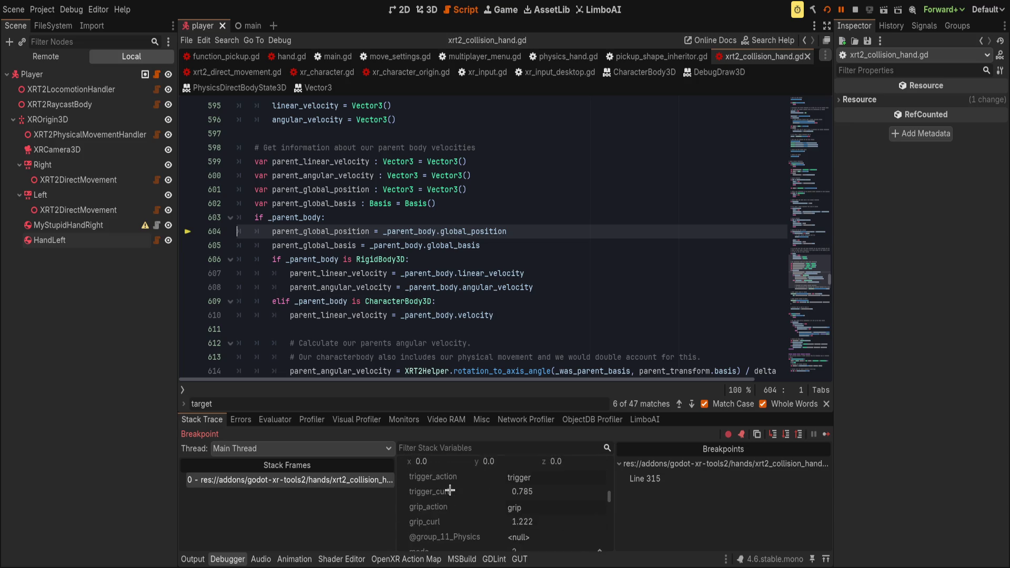
scroll(452, 489, "down", 5)
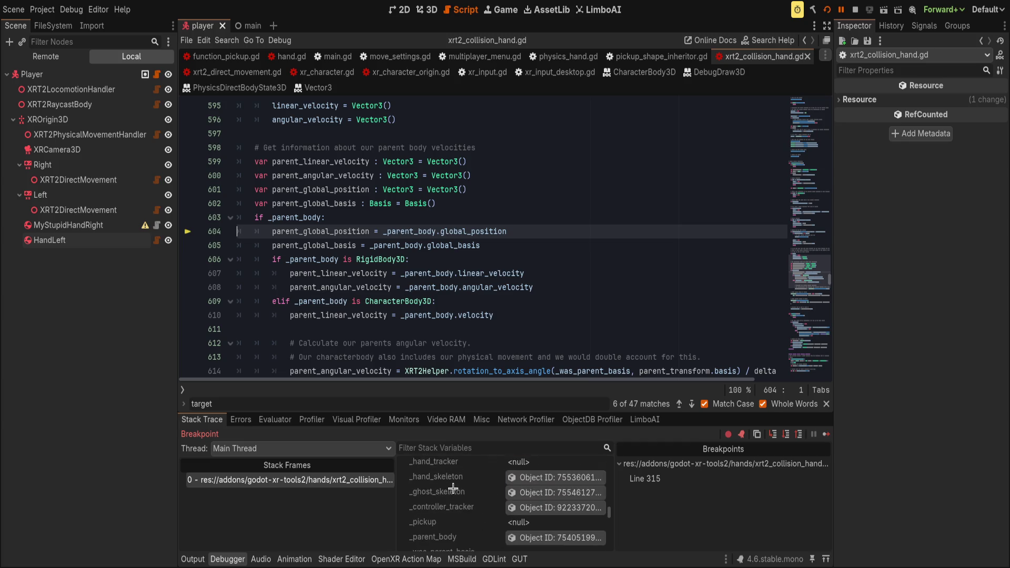
left_click(532, 497)
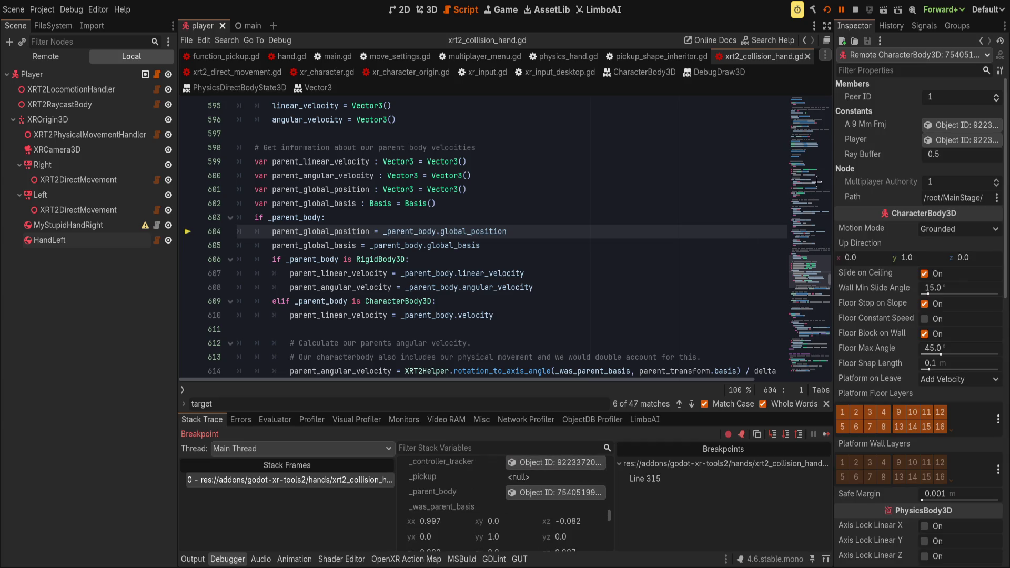
left_click_drag(834, 196, 791, 196)
- Highlight every use of _parent_body around line 604, then clear the highlight
left_click(519, 227)
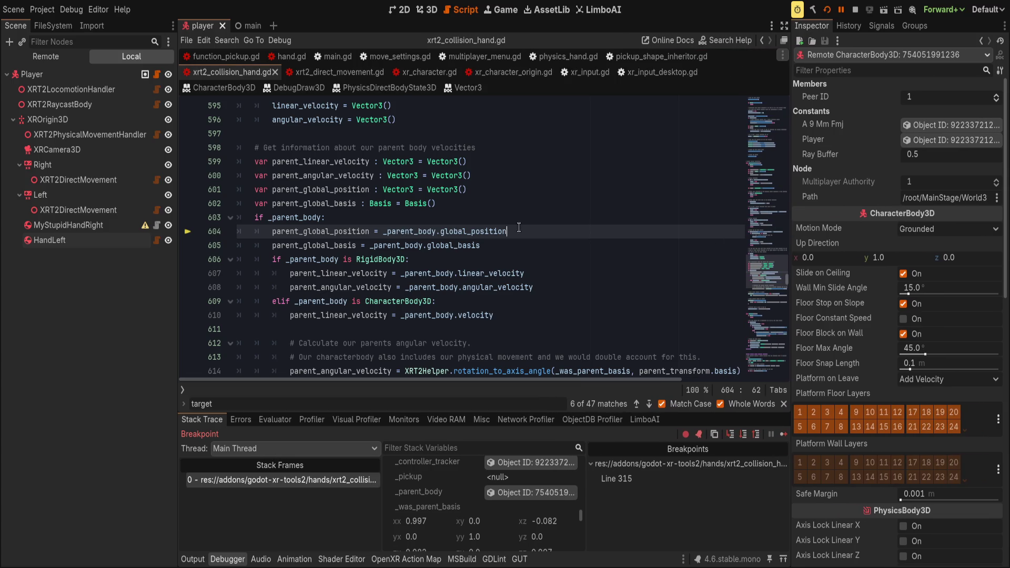
double_click(285, 218)
scroll(414, 521, "up", 1)
scroll(421, 514, "down", 5)
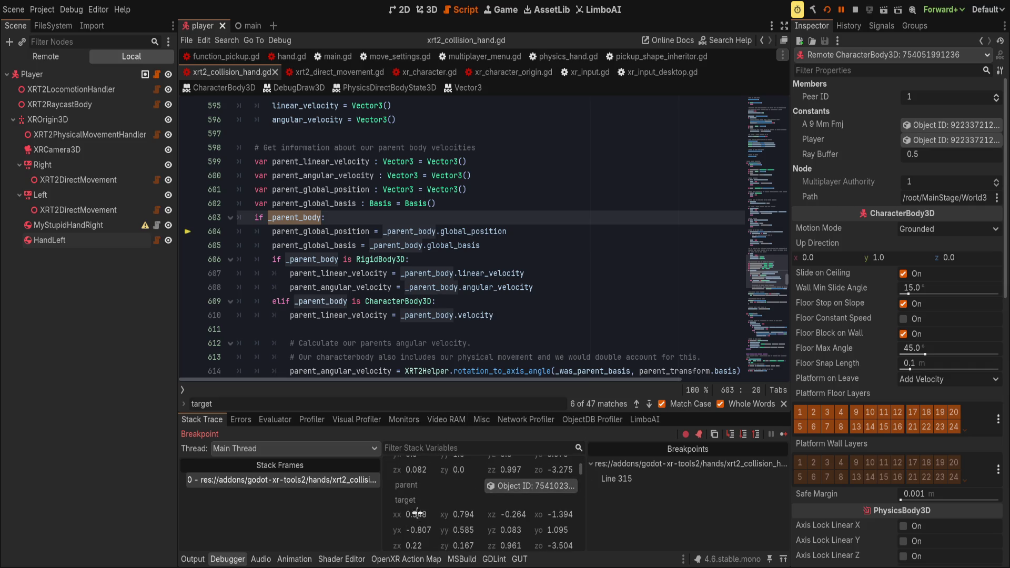
scroll(418, 505, "down", 1)
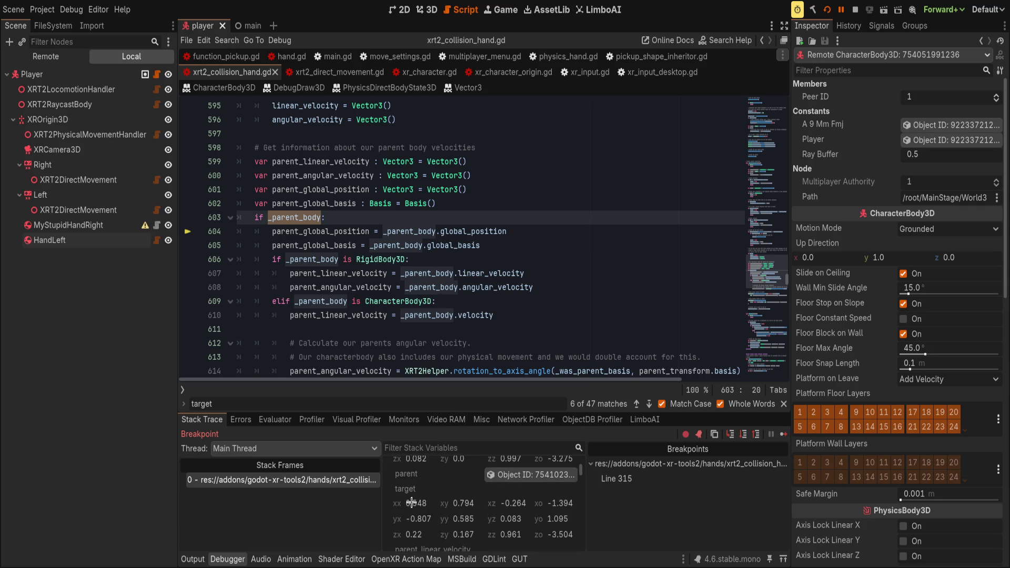
left_click(493, 215)
scroll(452, 263, "up", 10)
scroll(430, 305, "up", 4)
- Review lines 557 and 592, ending on the get_tracked_transform line 554
left_click(308, 147)
left_click(308, 161)
scroll(458, 339, "down", 4)
left_click(446, 332)
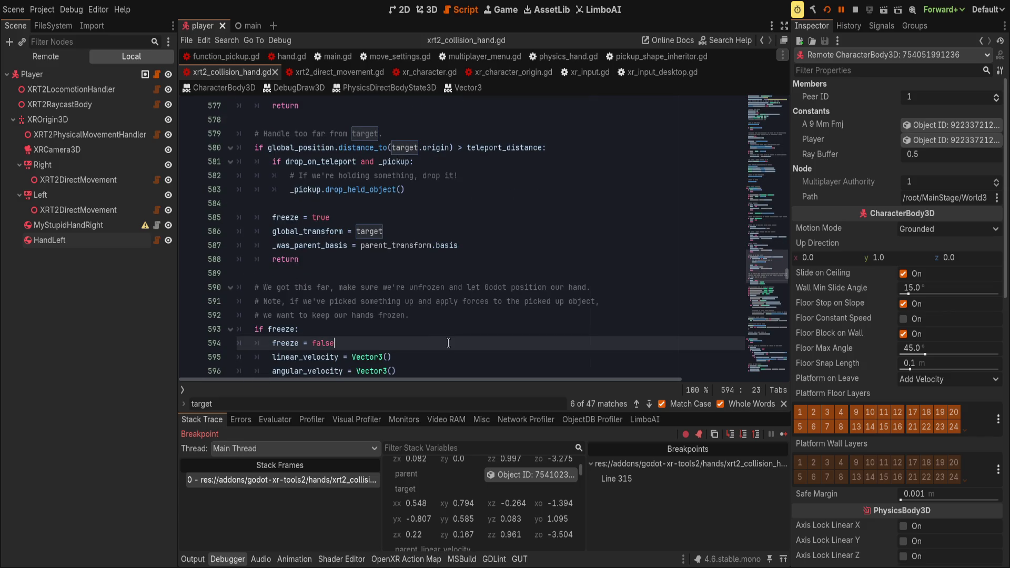
scroll(444, 327, "up", 10)
scroll(445, 327, "up", 1)
left_click(484, 246)
- Break at line 554, resume with F12, and step into get_tracked_transform to the parent check
left_click(189, 245)
key("F12")
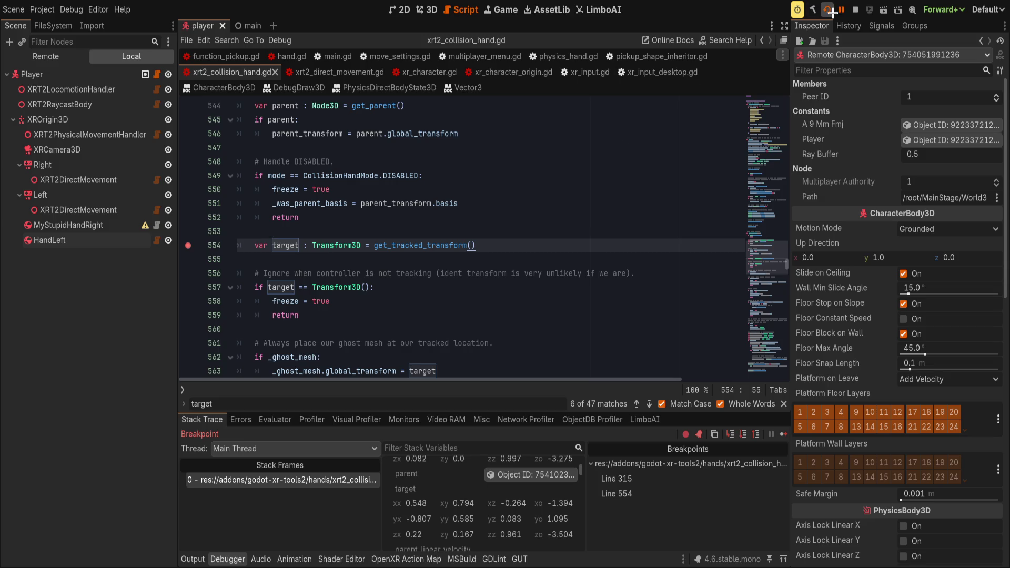
left_click(743, 434)
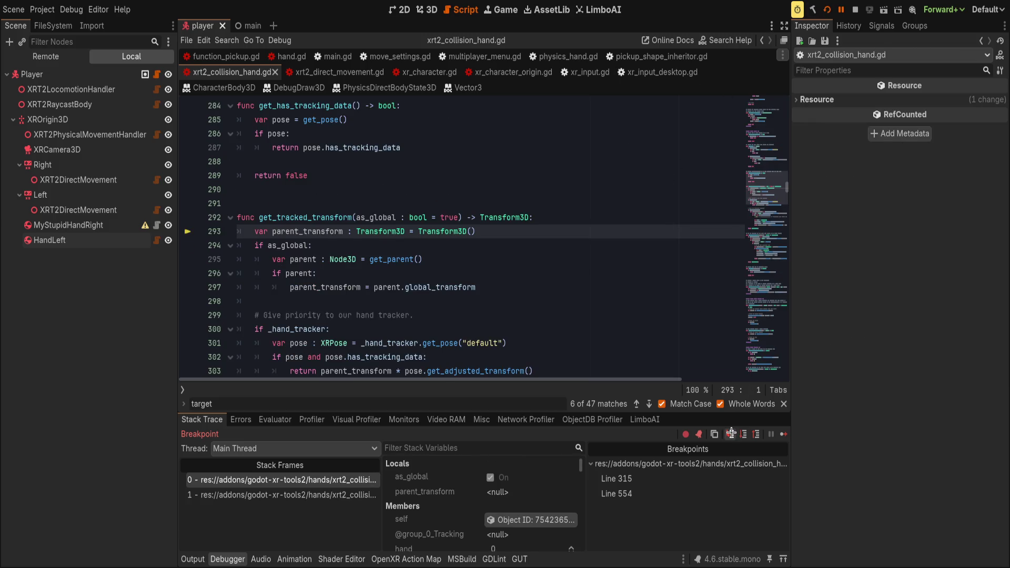
left_click(743, 435)
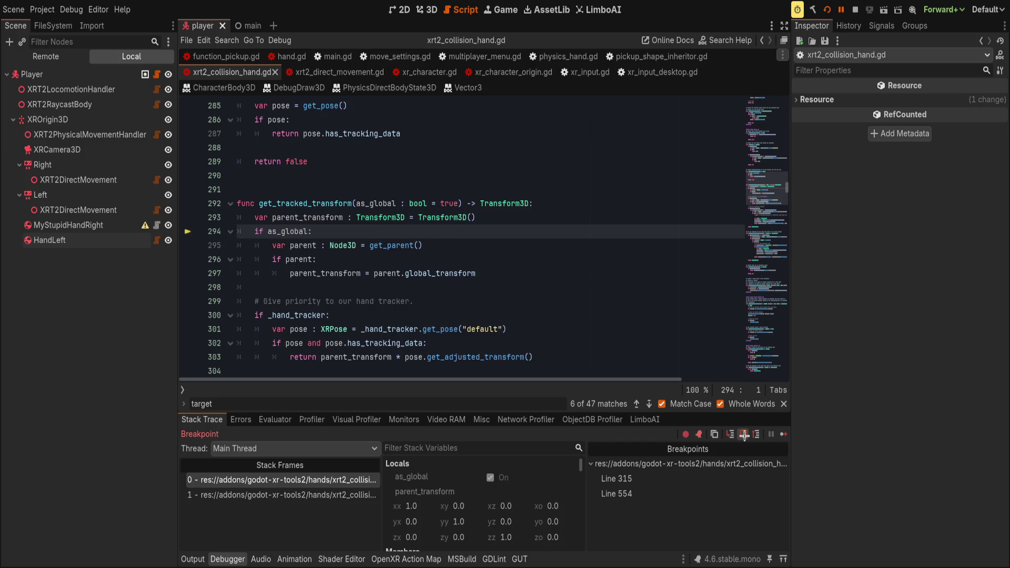
left_click(744, 435)
left_click(743, 435)
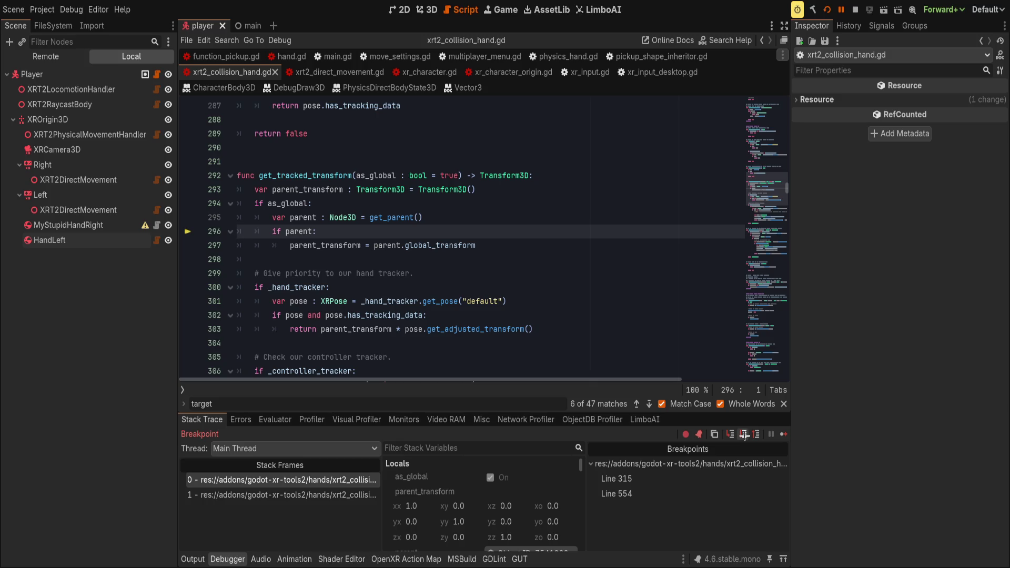
- Step past the hand tracker, controller tracker and fallback pose checks to the return on line 315
left_click(744, 434)
left_click(743, 435)
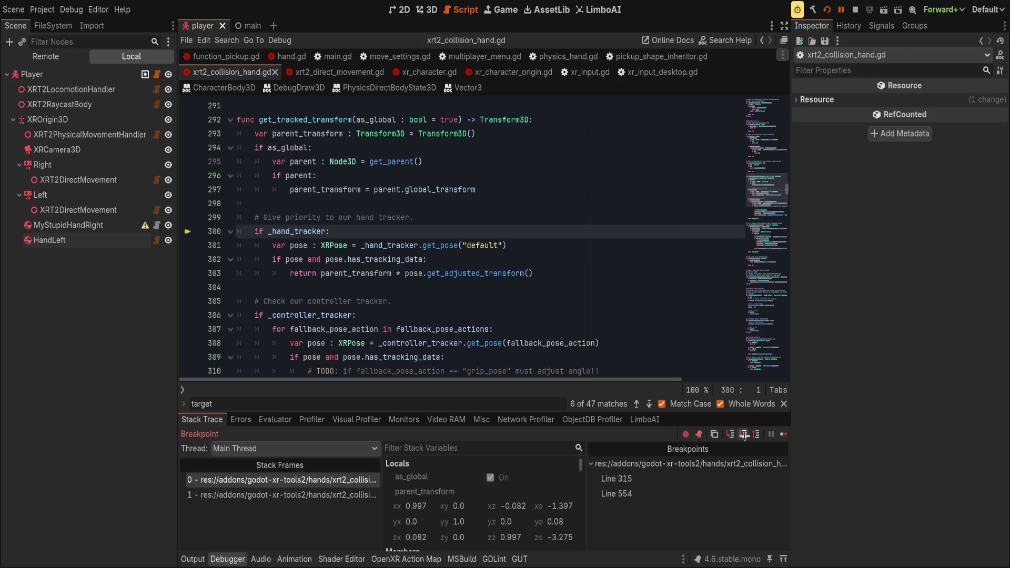
left_click(744, 434)
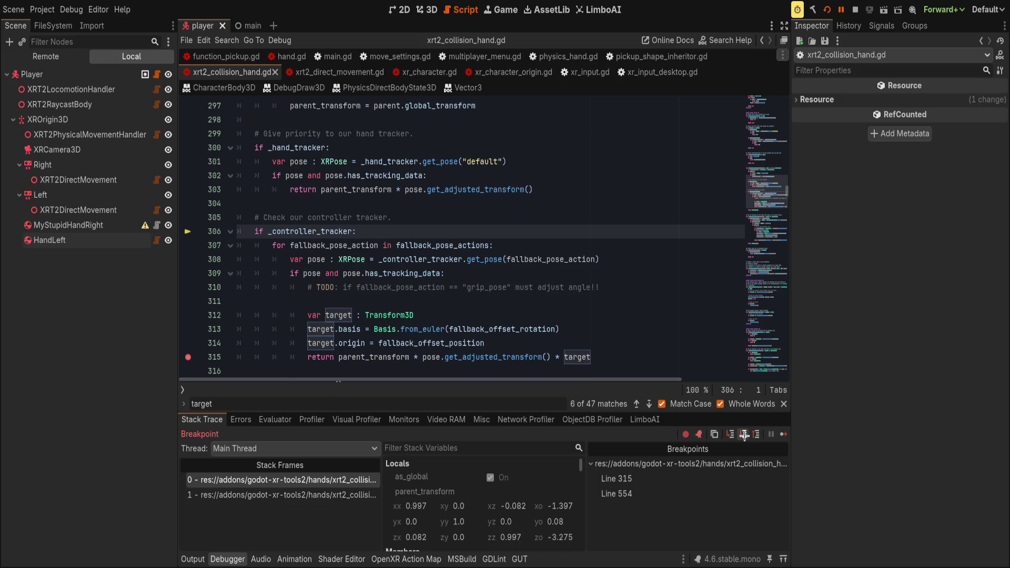
left_click(746, 435)
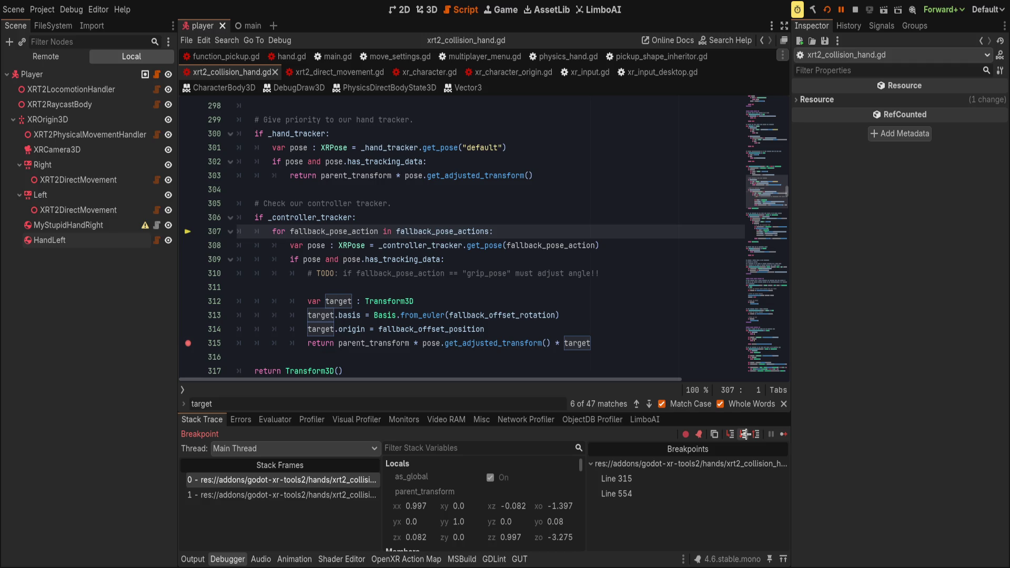
left_click(745, 435)
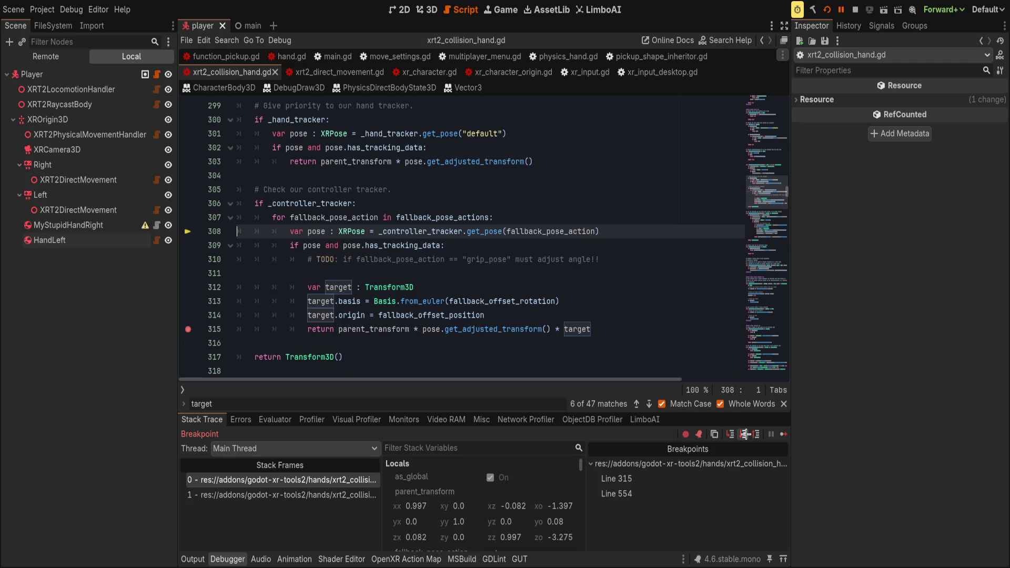
left_click(745, 434)
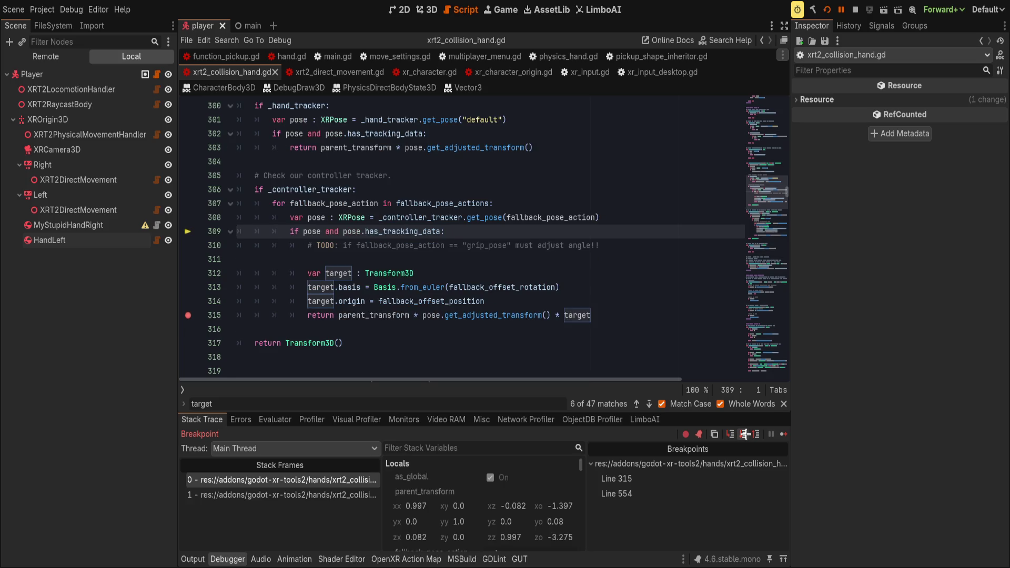
left_click(746, 435)
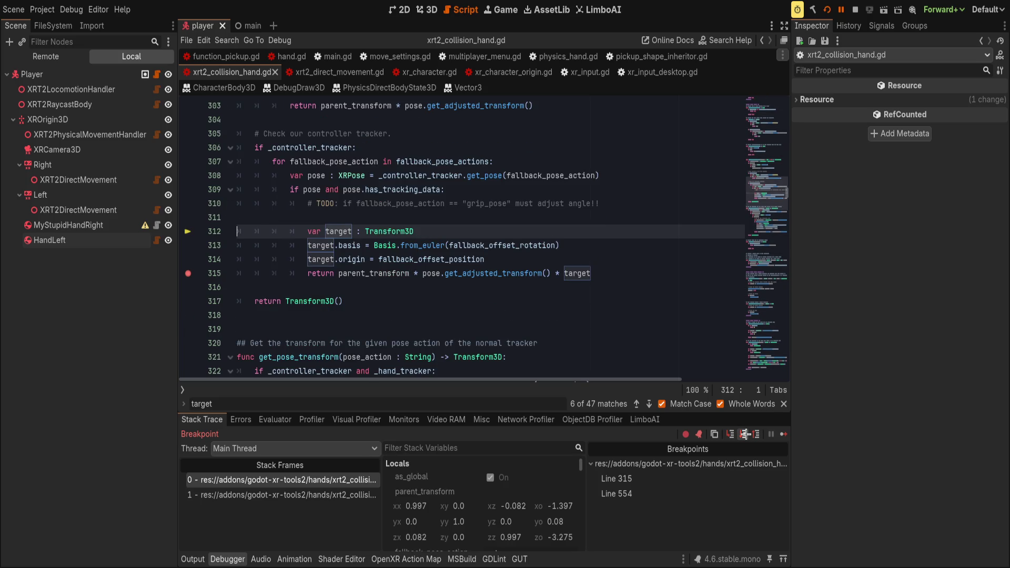
left_click(745, 435)
left_click(745, 435)
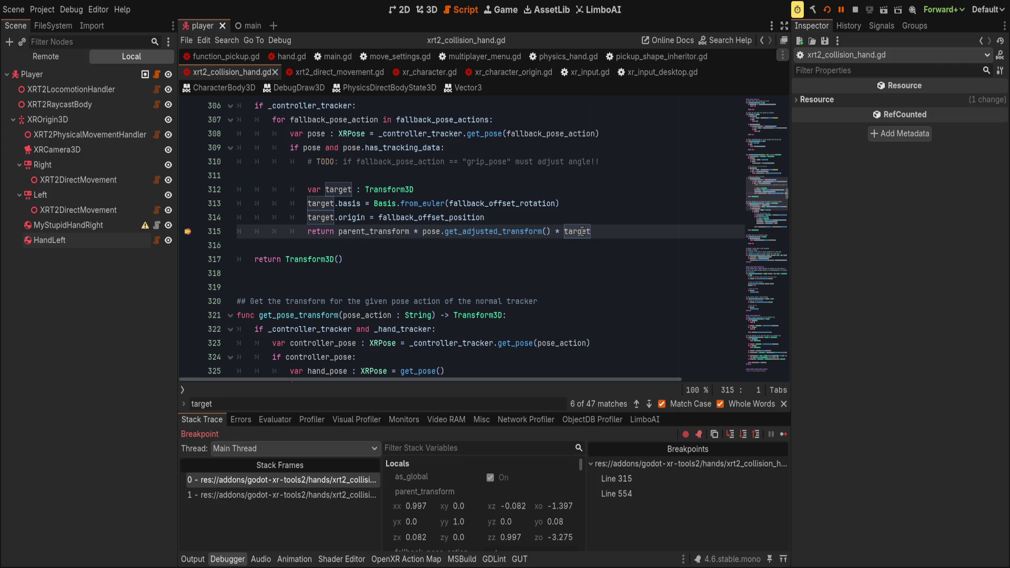
- Narrow the scene tree panel and highlight every use of parent_transform from line 293
left_click(626, 232)
left_click_drag(178, 263, 171, 263)
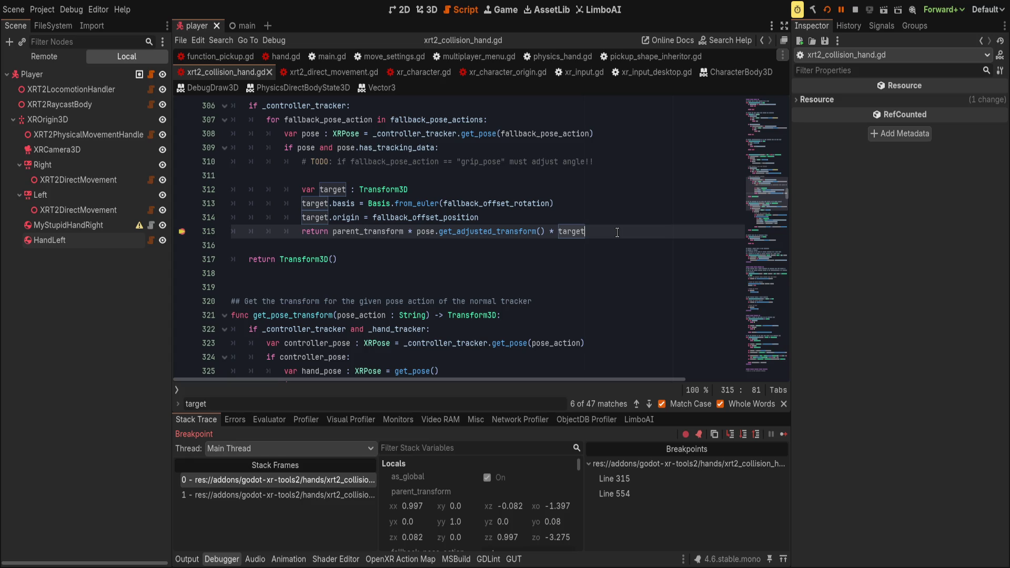
scroll(322, 139, "up", 5)
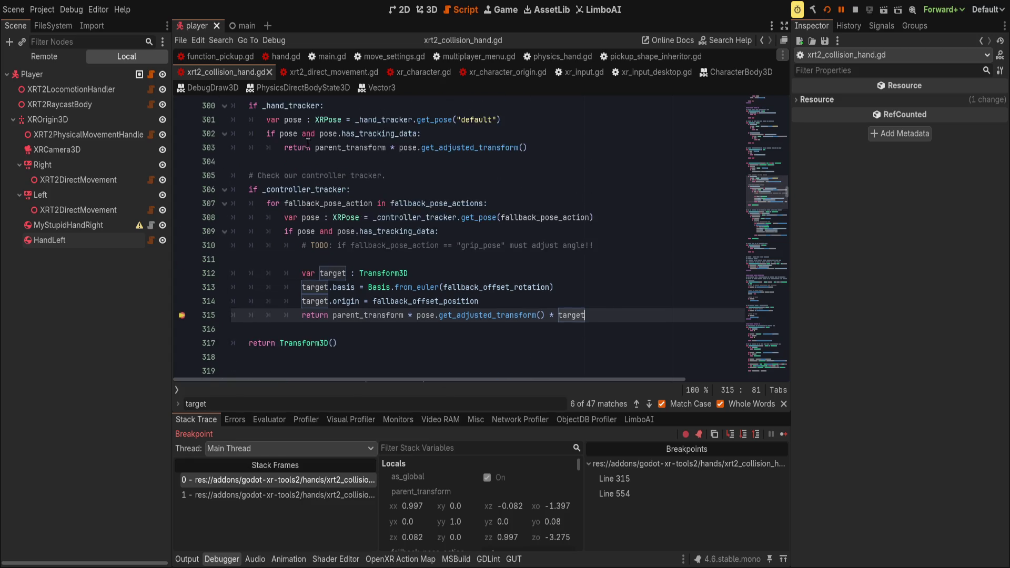
left_click(316, 133)
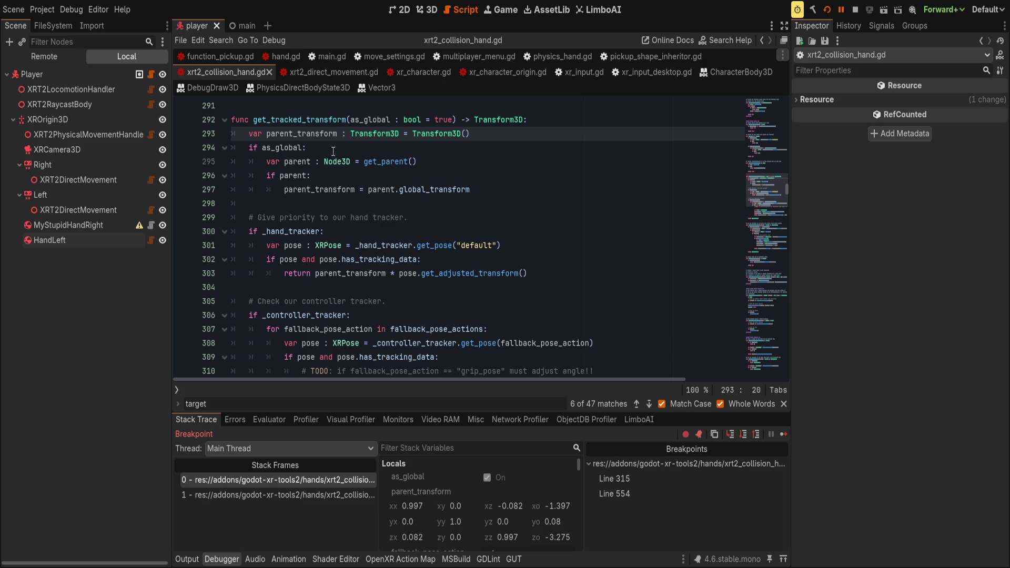
double_click(293, 134)
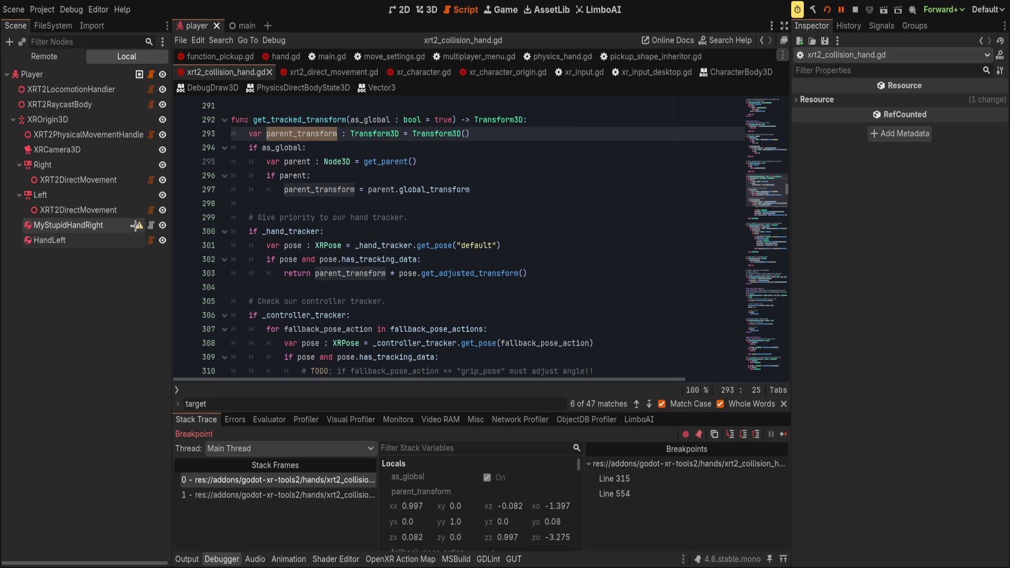
- Paste a collision shape under MyStupidHandRight and shrink its sphere radius to about 0.08
left_click(92, 226)
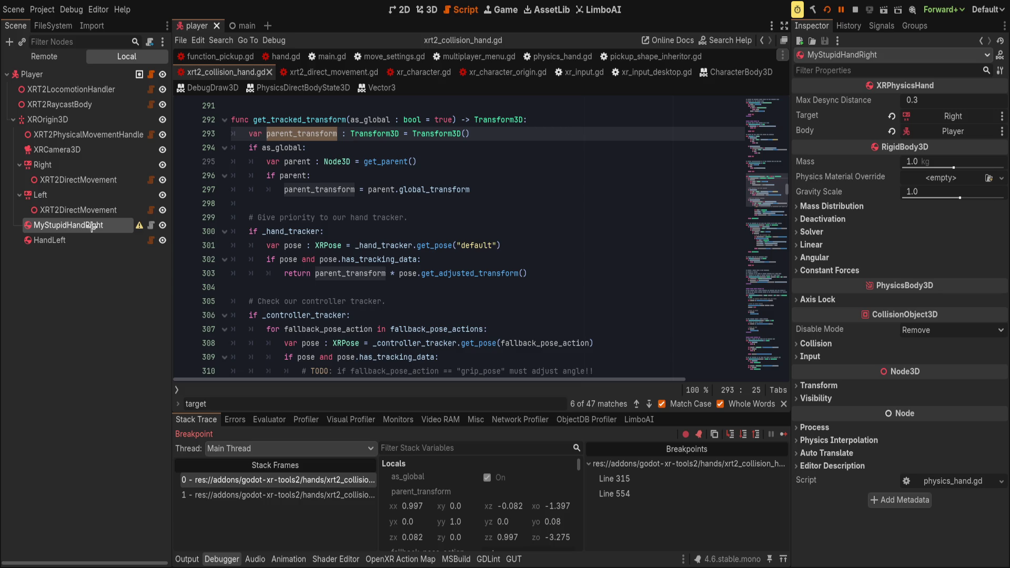
key("ctrl+v")
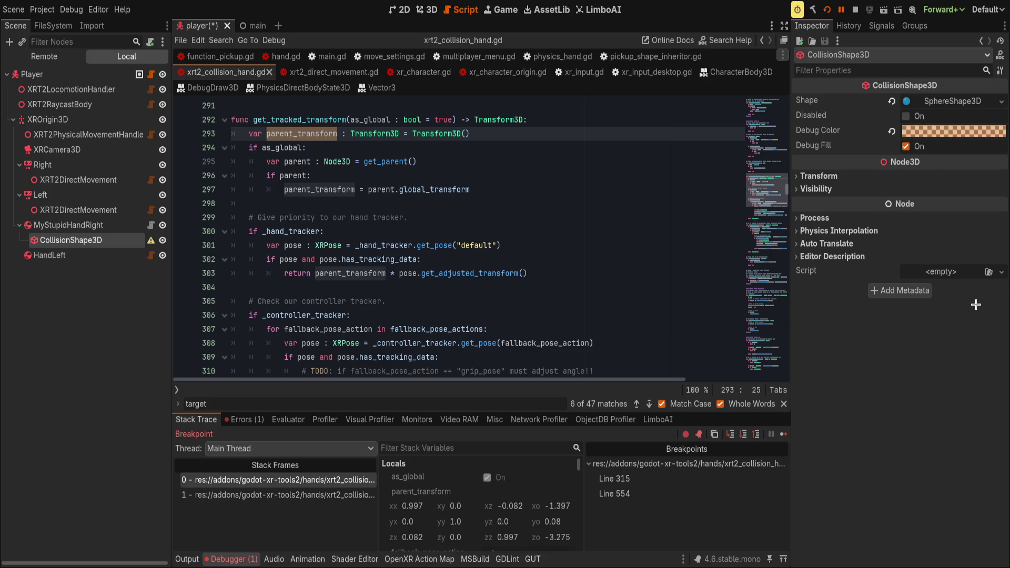
key("ctrl+F2")
scroll(540, 273, "up", 5)
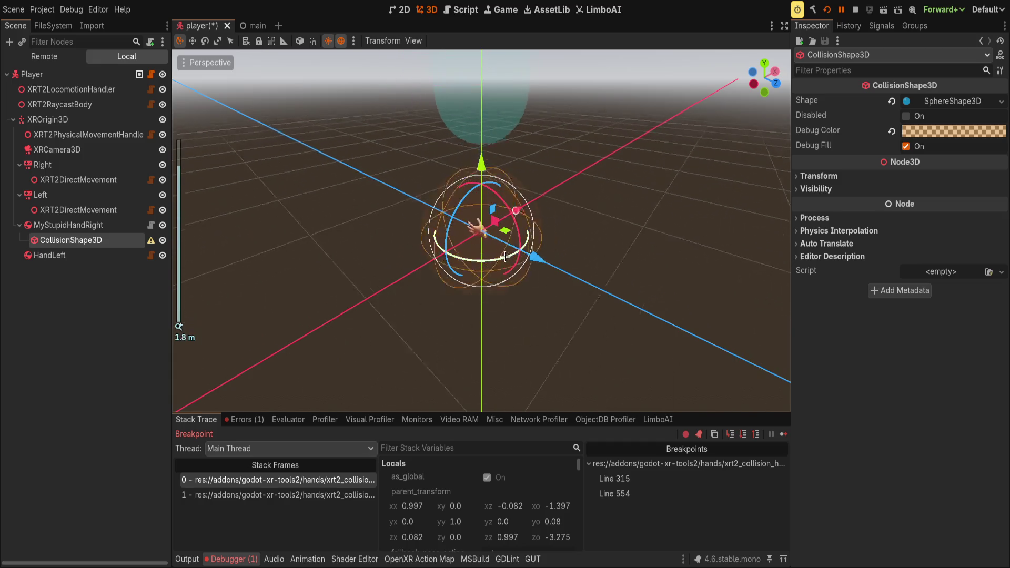
left_click_drag(529, 204, 493, 228)
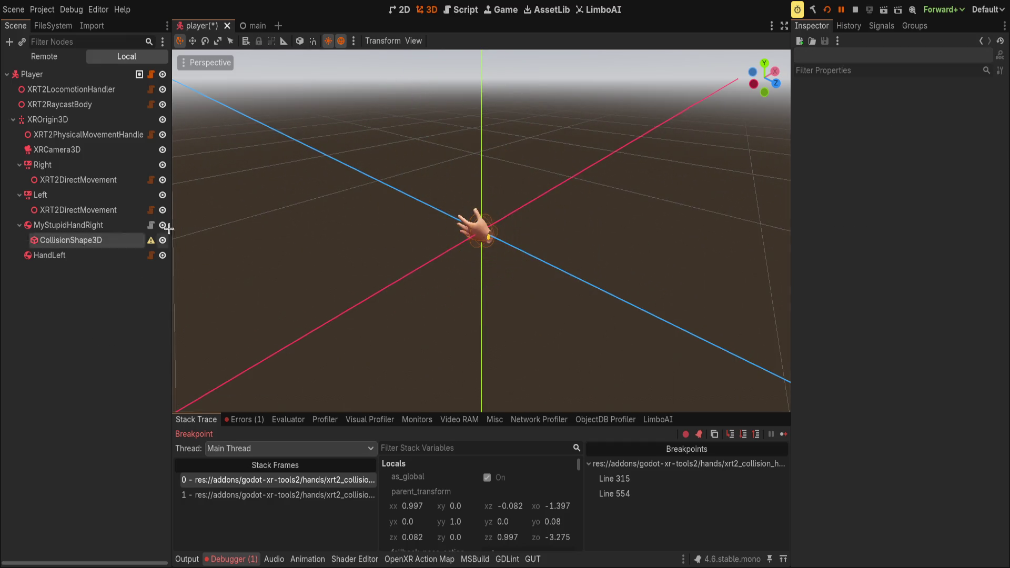
- Return to the Script workspace and reselect CollisionShape3D, then MyStupidHandRight
left_click(462, 10)
left_click(98, 240)
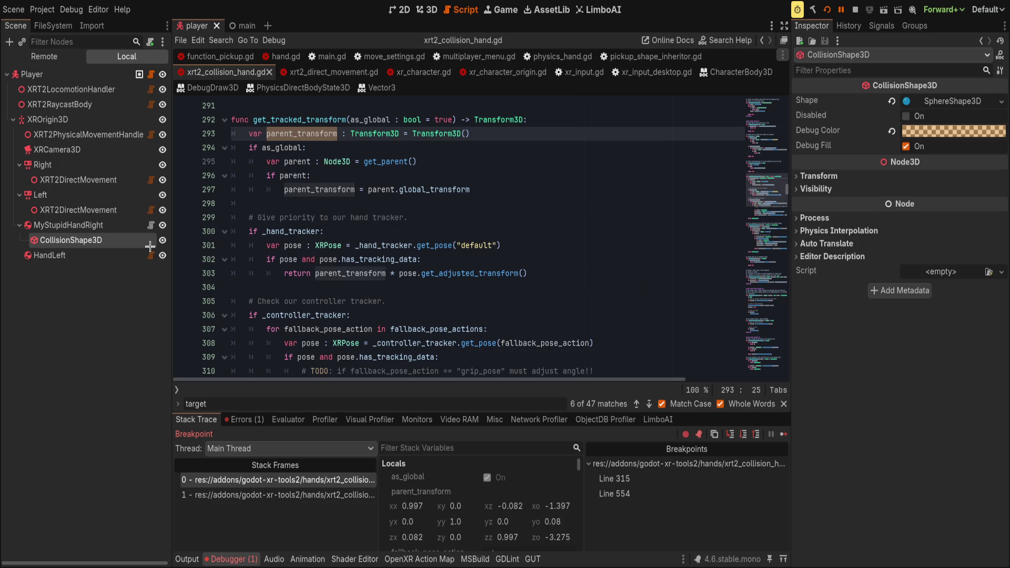
left_click(95, 226)
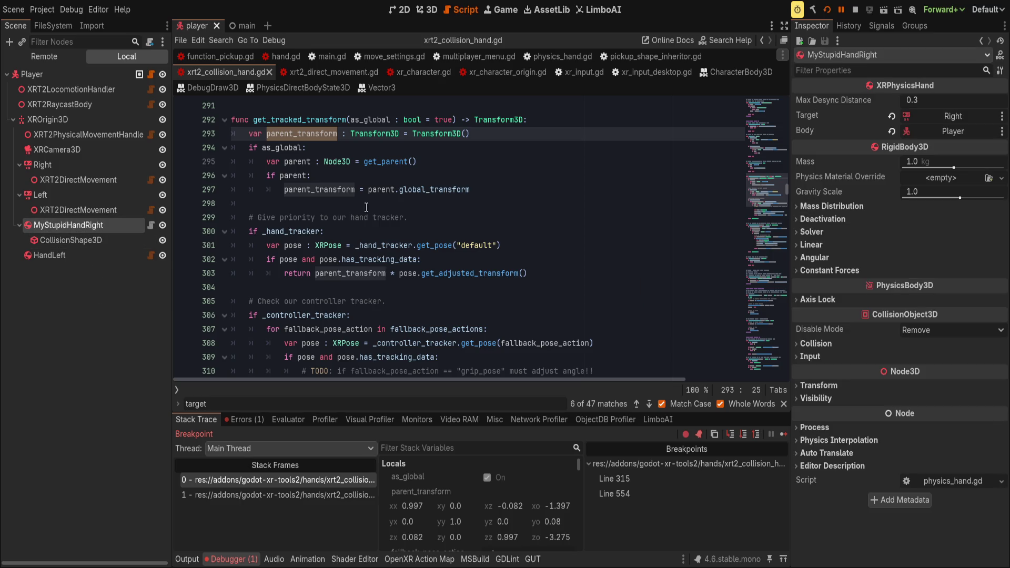
- Read through get_tracked_transform lines 299–303 and the return on line 315
left_click(504, 213)
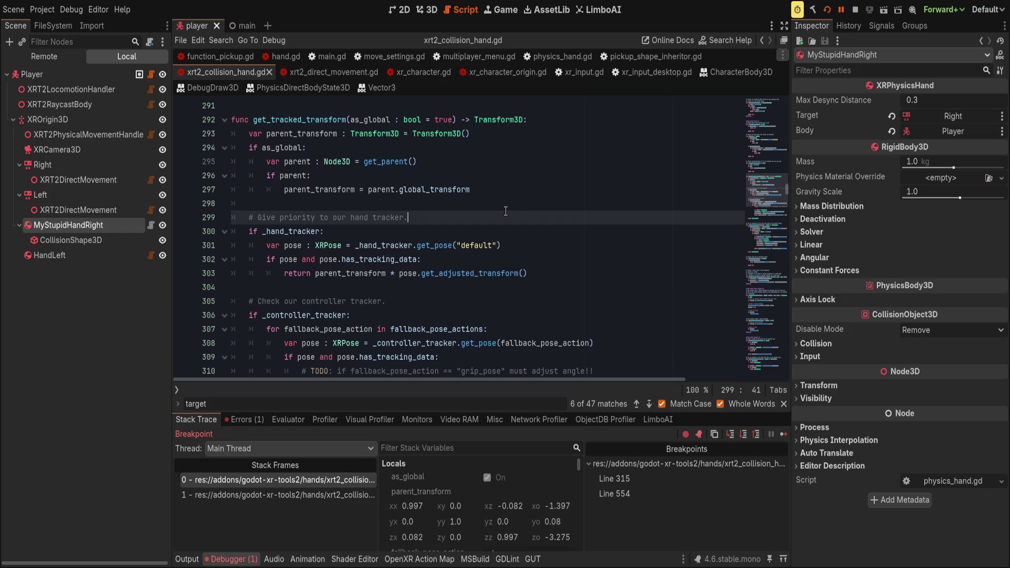
left_click(529, 232)
left_click(526, 245)
left_click(526, 259)
left_click(548, 272)
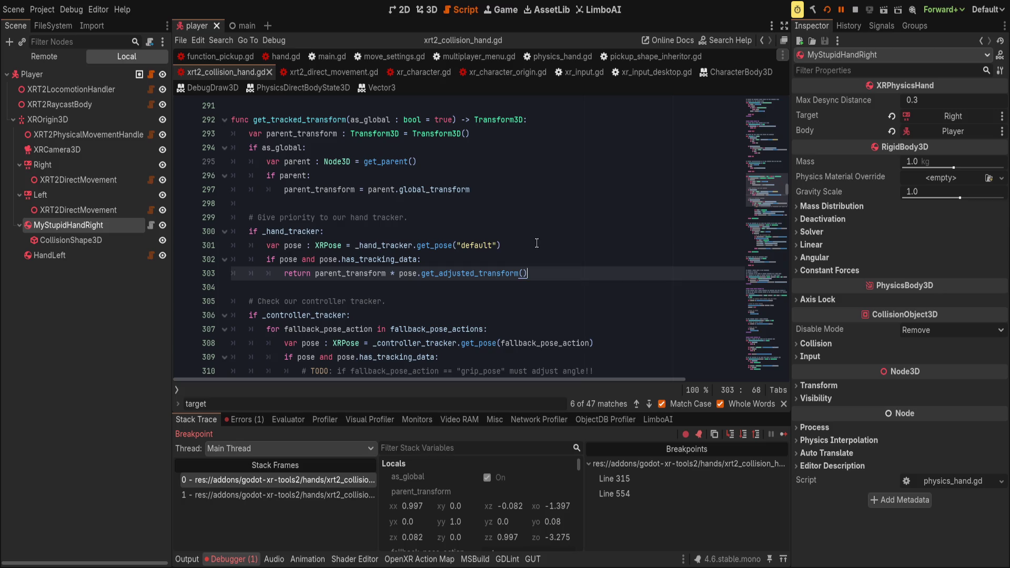
left_click(537, 244)
scroll(508, 270, "down", 2)
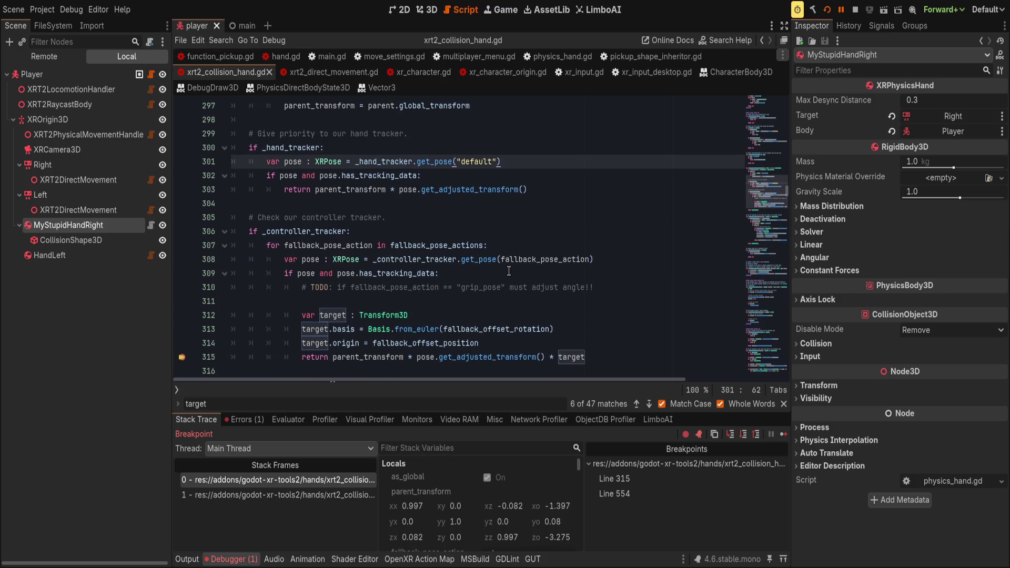
left_click(638, 358)
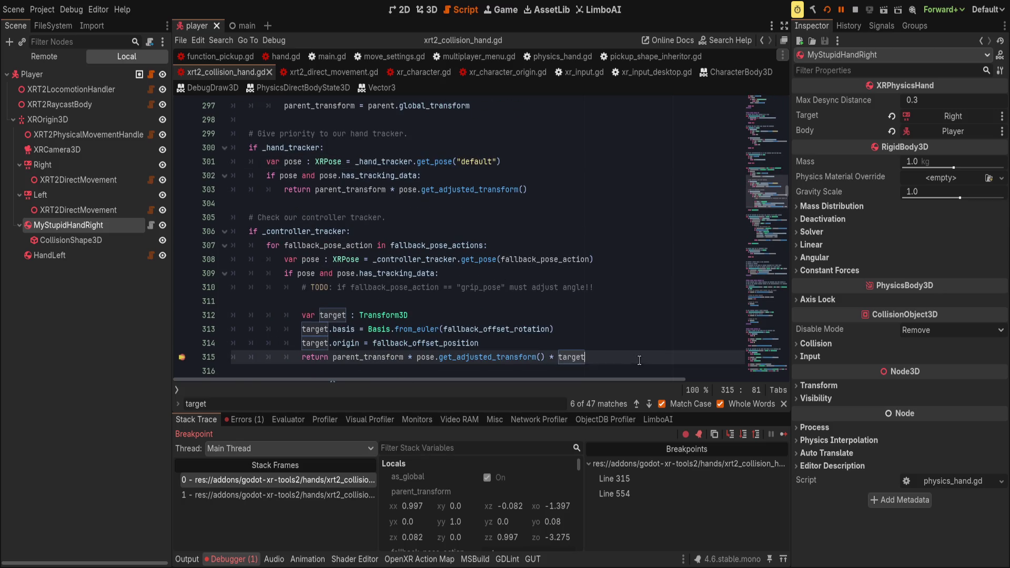
scroll(635, 357, "up", 1)
scroll(636, 357, "down", 1)
- Step out to the caller at line 557, then open MyStupidHandRight's physics_hand.gd script
left_click(744, 434)
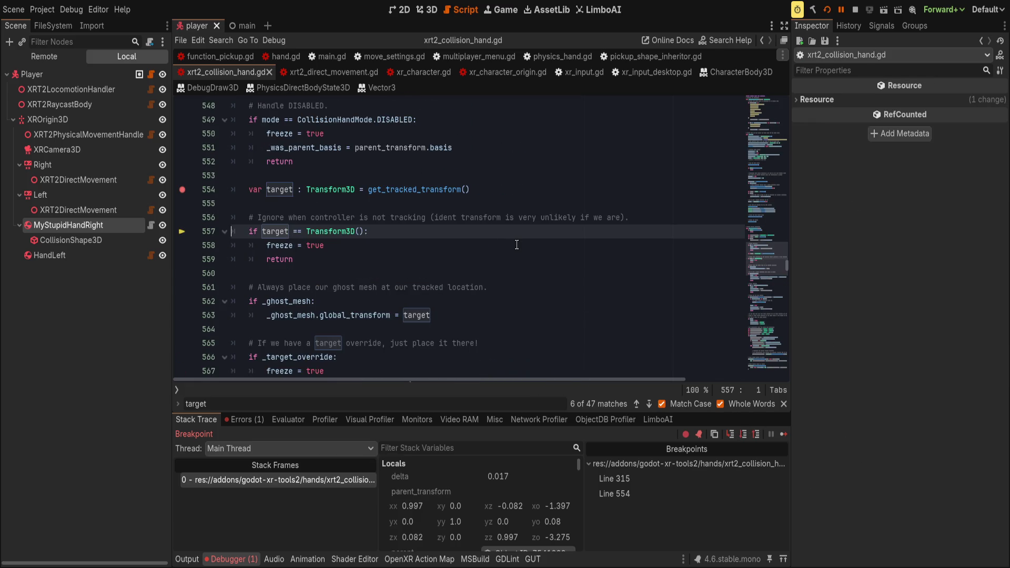
left_click(509, 230)
scroll(509, 231, "up", 1)
left_click(524, 245)
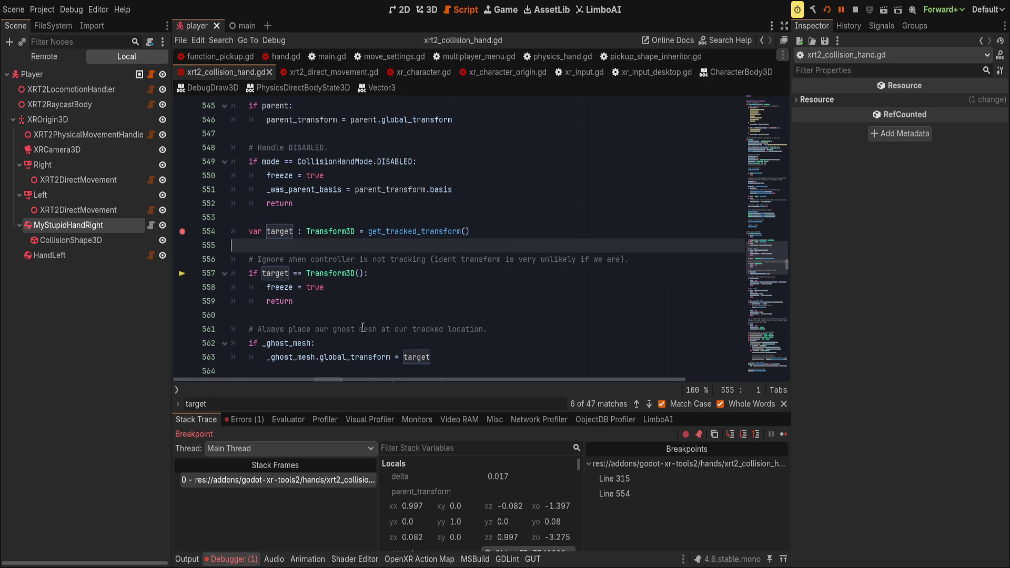
left_click(152, 224)
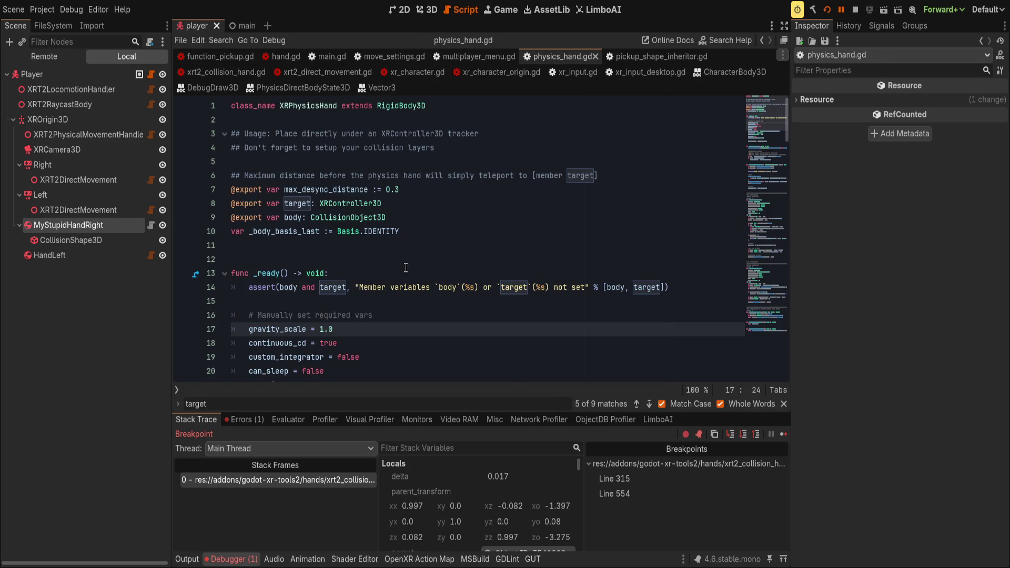
- In physics_hand.gd, reorder the License: MIT comment and paste a copy of the license header
scroll(421, 286, "down", 8)
scroll(421, 286, "down", 4)
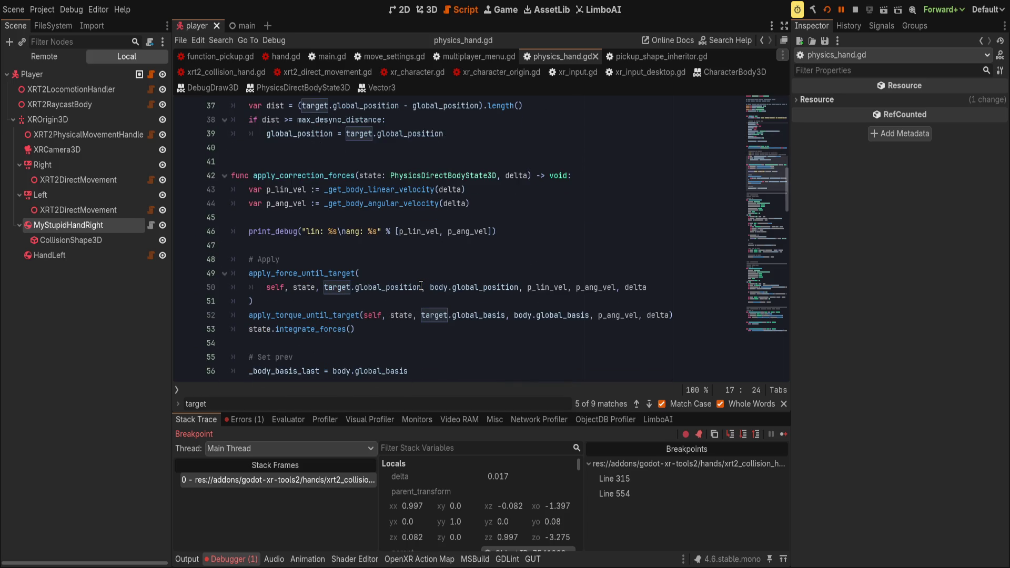
scroll(421, 285, "down", 4)
left_click_drag(409, 299, 380, 267)
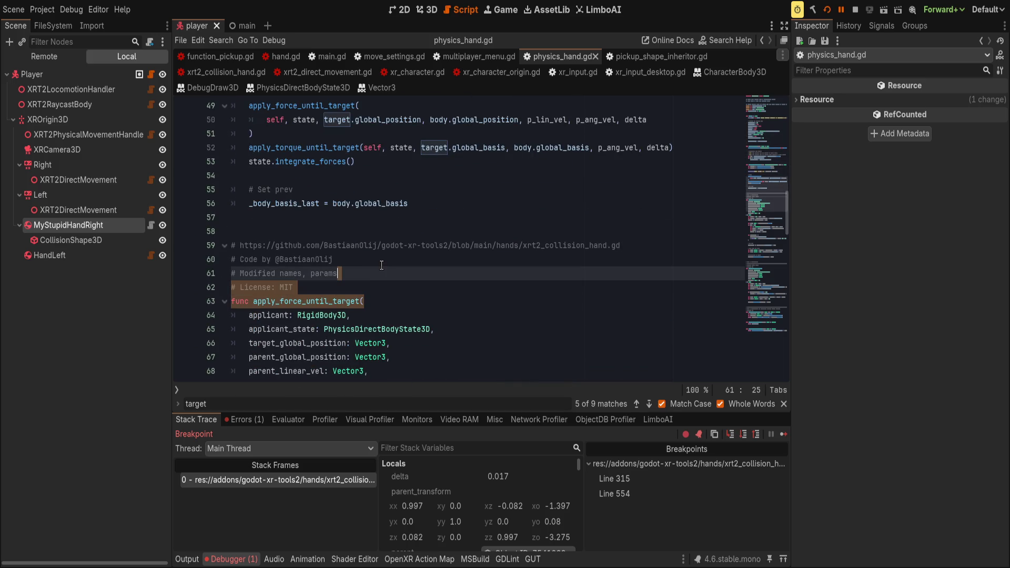
left_click(315, 288)
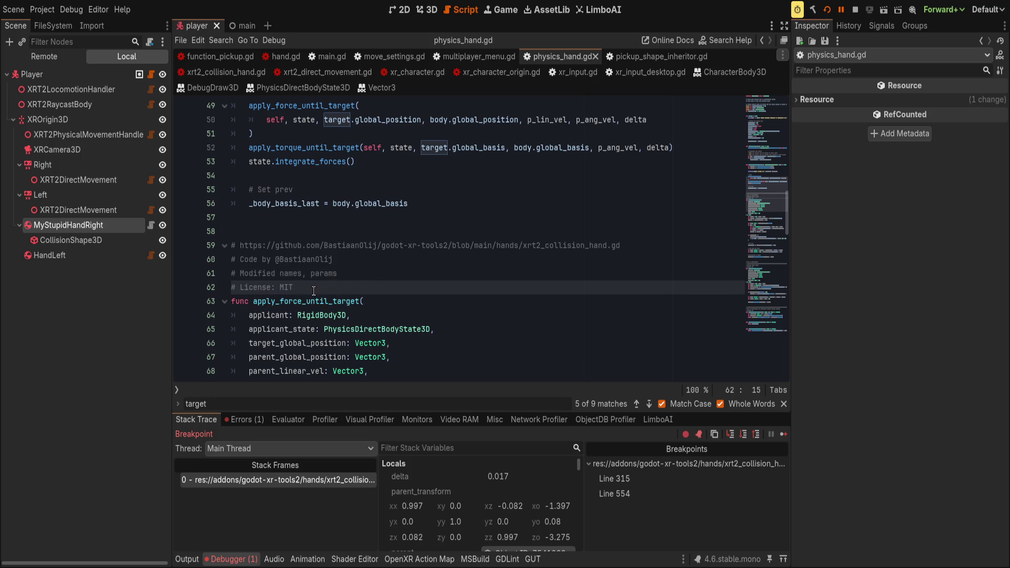
key("Up")
key("Down")
key("alt+Up")
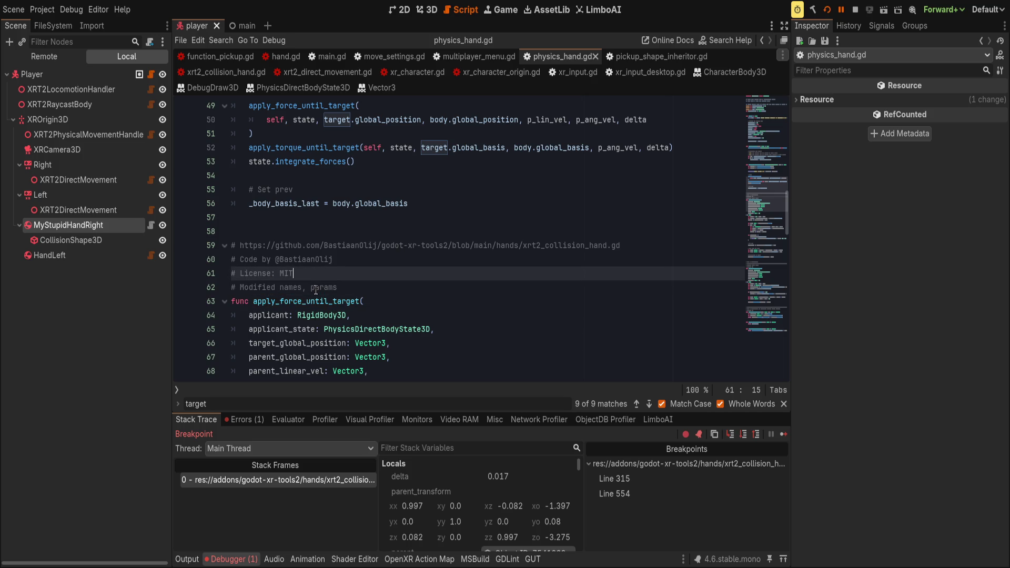
key("shift+Up")
key("shift+Up")
key("shift+Home")
key("ctrl+c")
left_click(336, 220)
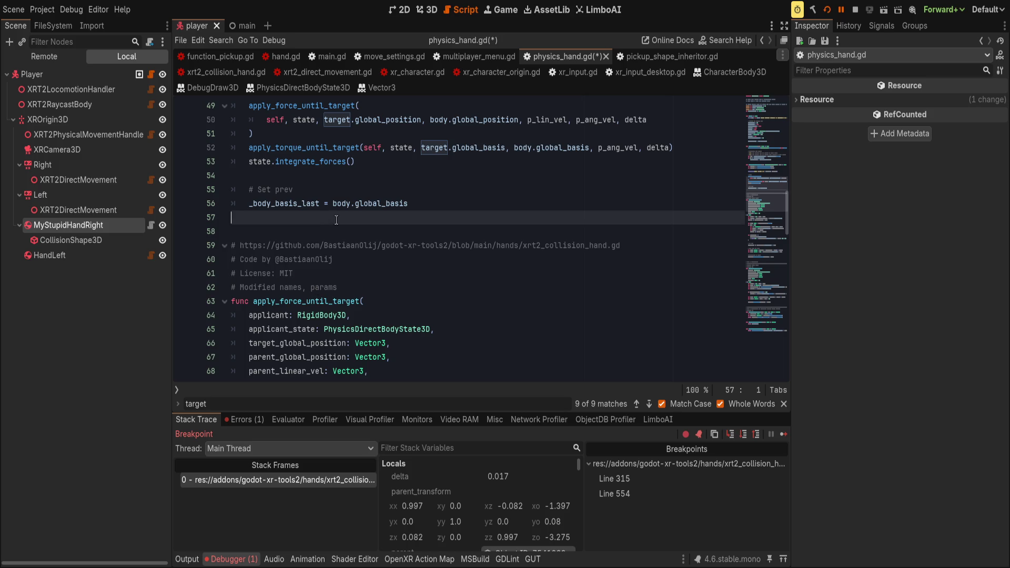
key("Return")
key("ctrl+v")
key("Return")
- Add func get_target_transform() -> void: with body 'return get_parent()', then return to xrt2_collision_hand.gd
type("func")
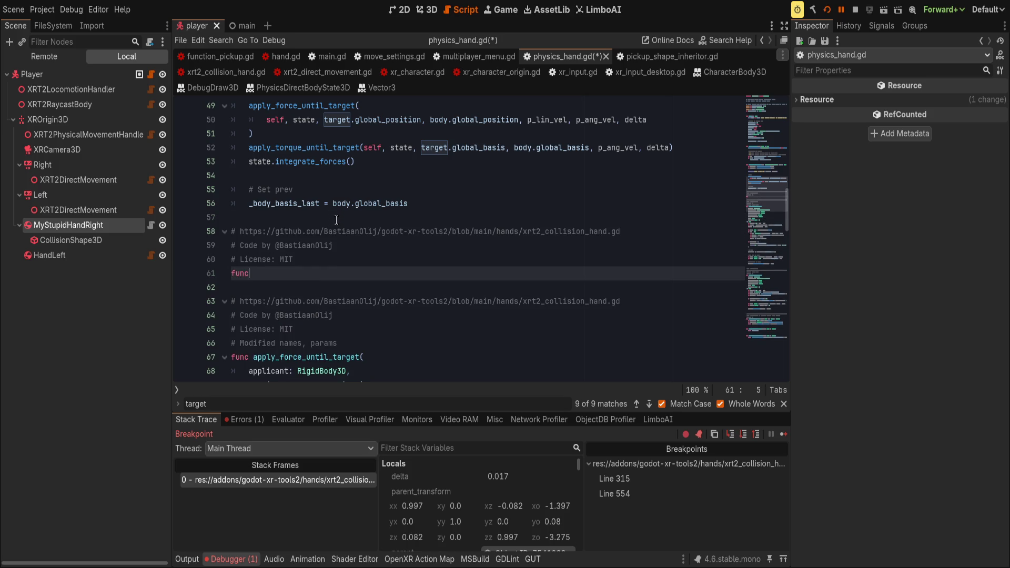
type(" get_target_transform")
type("() -> void:")
key("Return")
type("get_parent()")
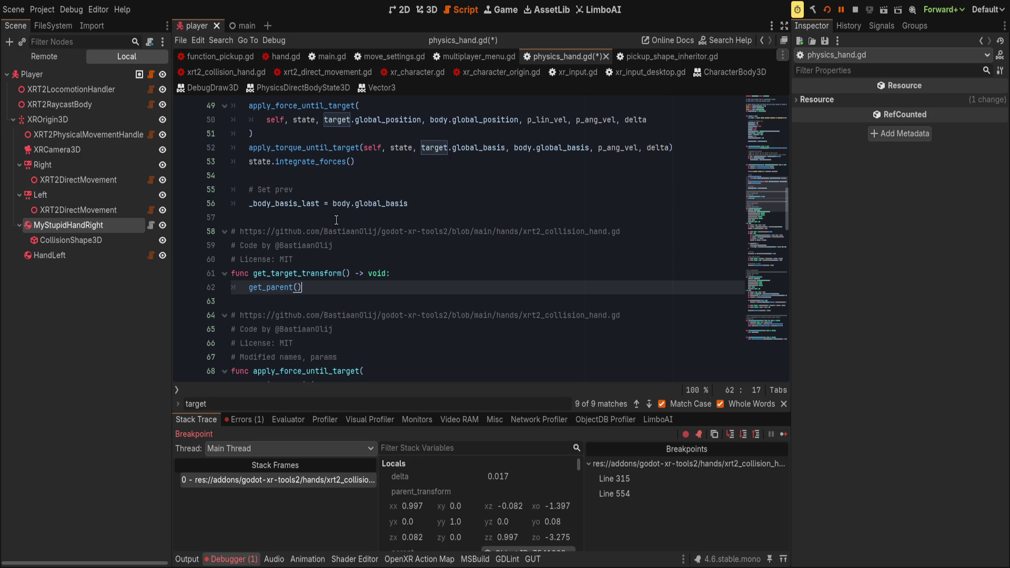
key("Home")
type("return")
key("End")
left_click(556, 165)
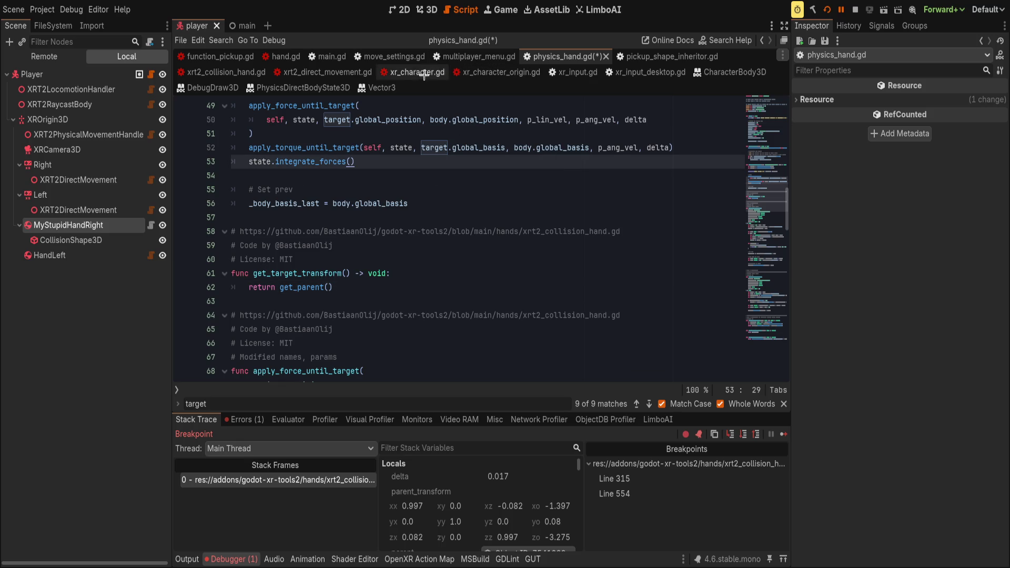
left_click(214, 73)
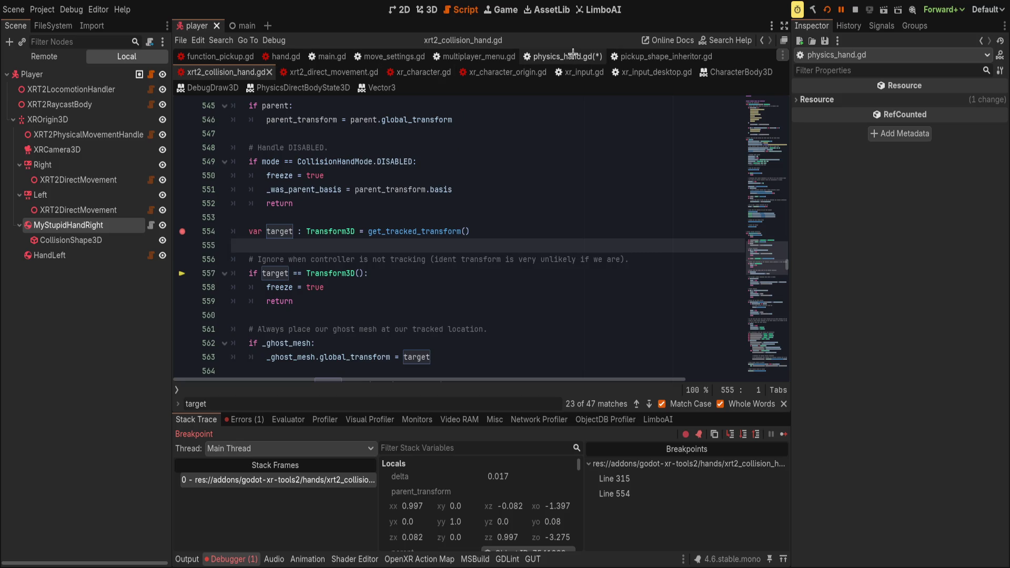
- Jump to the get_tracked_transform definition and trace parent_transform through lines 303 and 315
left_click(437, 233)
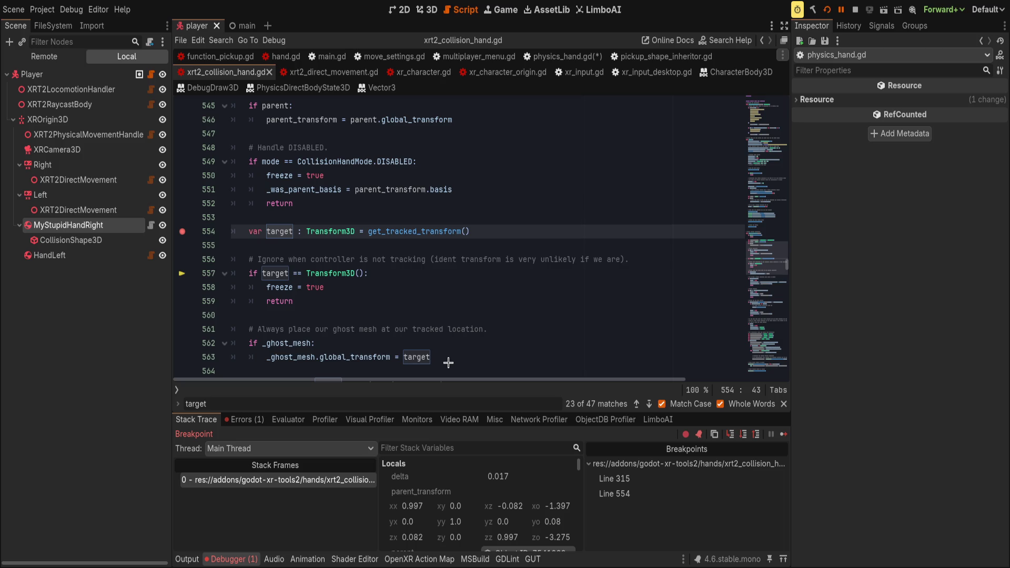
key("F12")
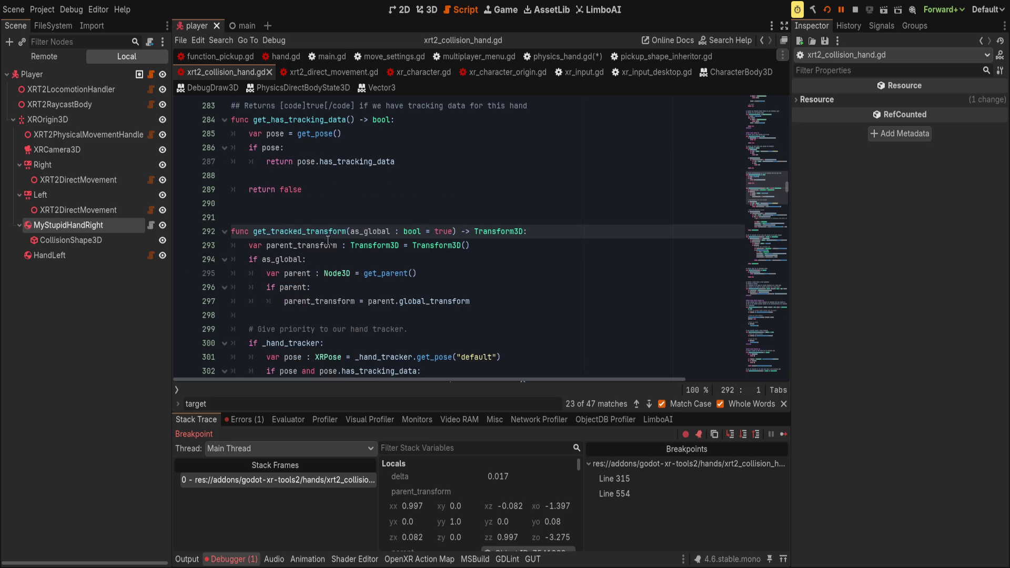
double_click(330, 231)
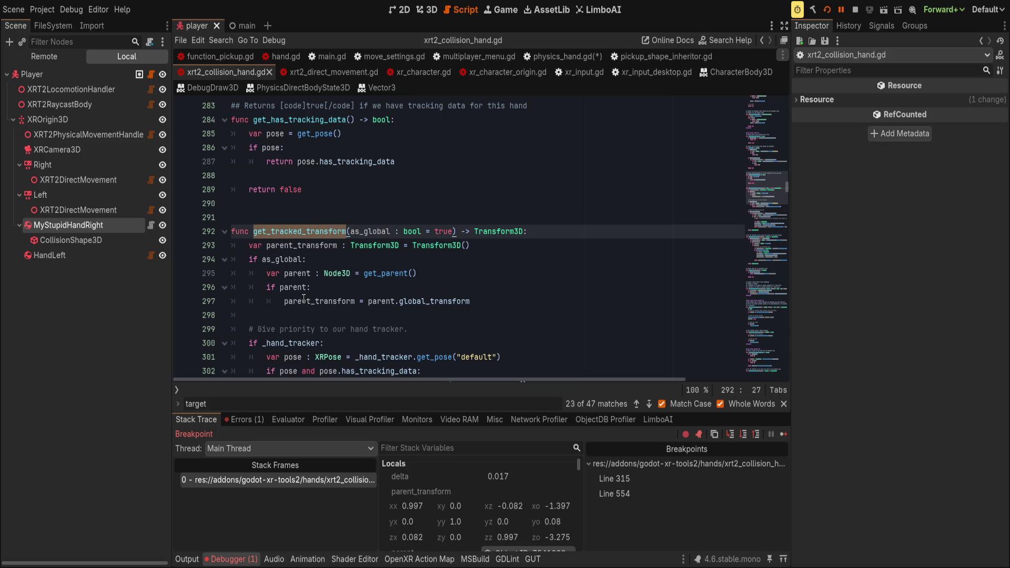
scroll(304, 299, "down", 3)
double_click(370, 260)
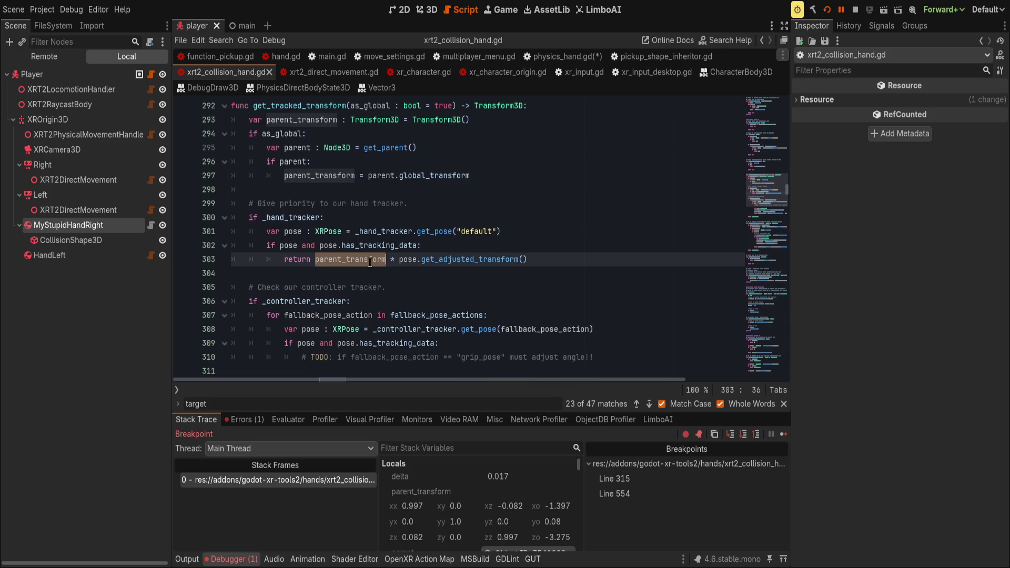
left_click(572, 251)
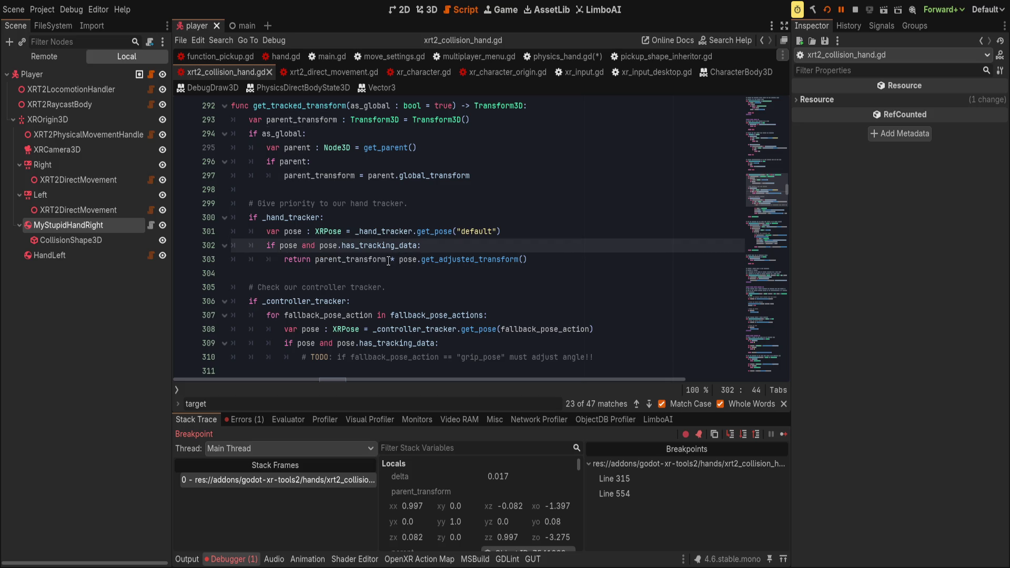
scroll(301, 340, "down", 2)
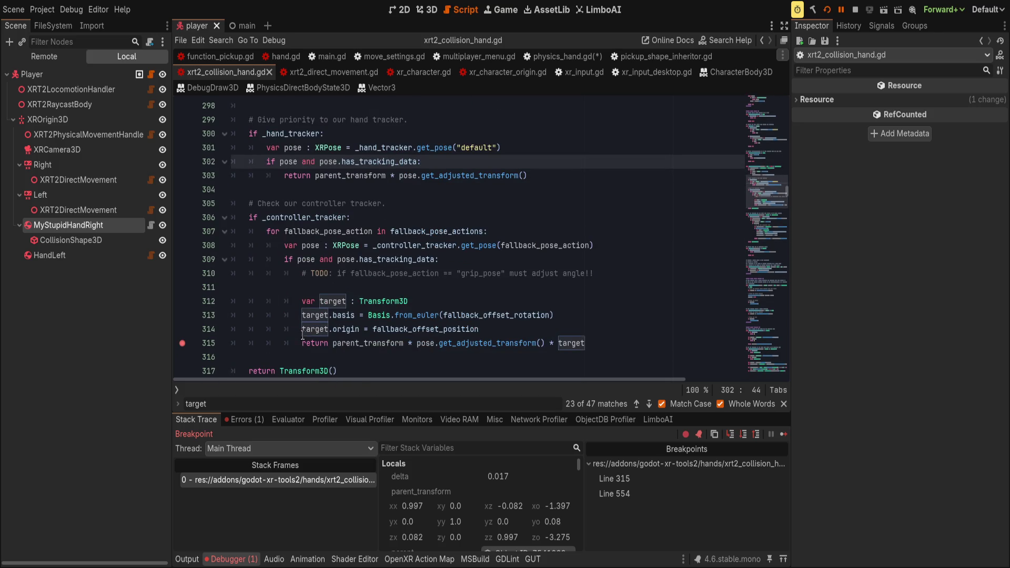
left_click(388, 284)
double_click(362, 344)
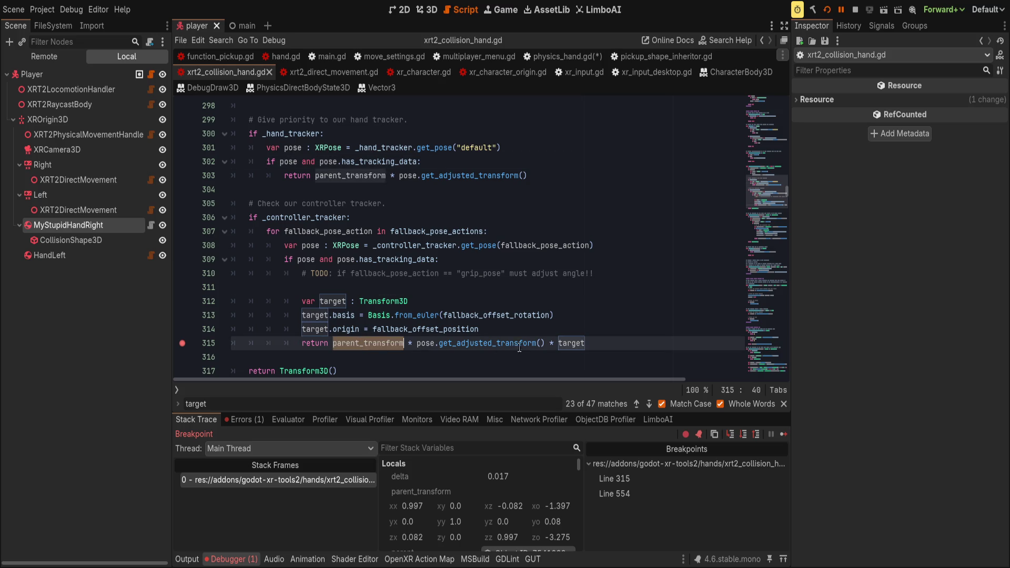
double_click(570, 343)
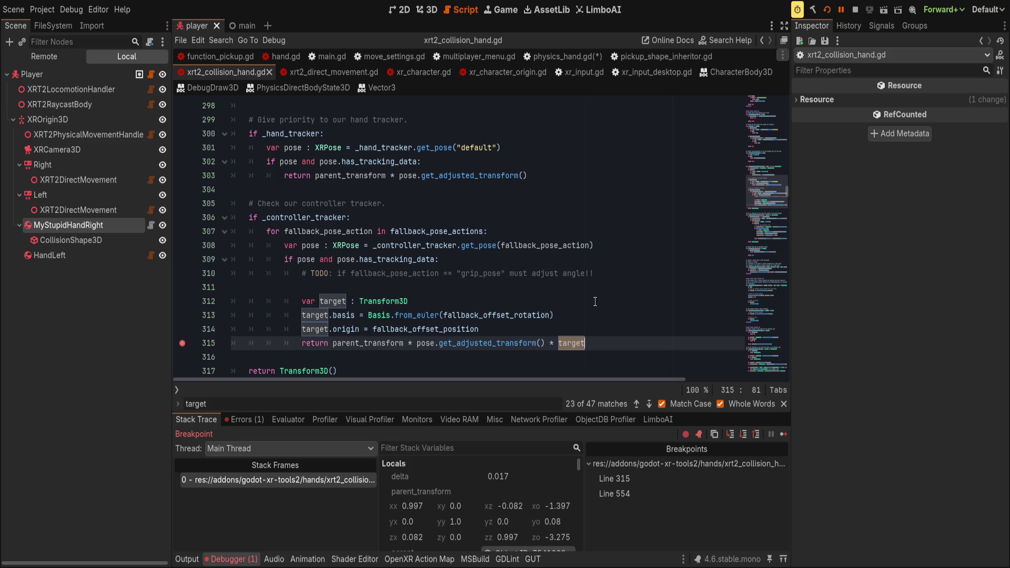
left_click(372, 343)
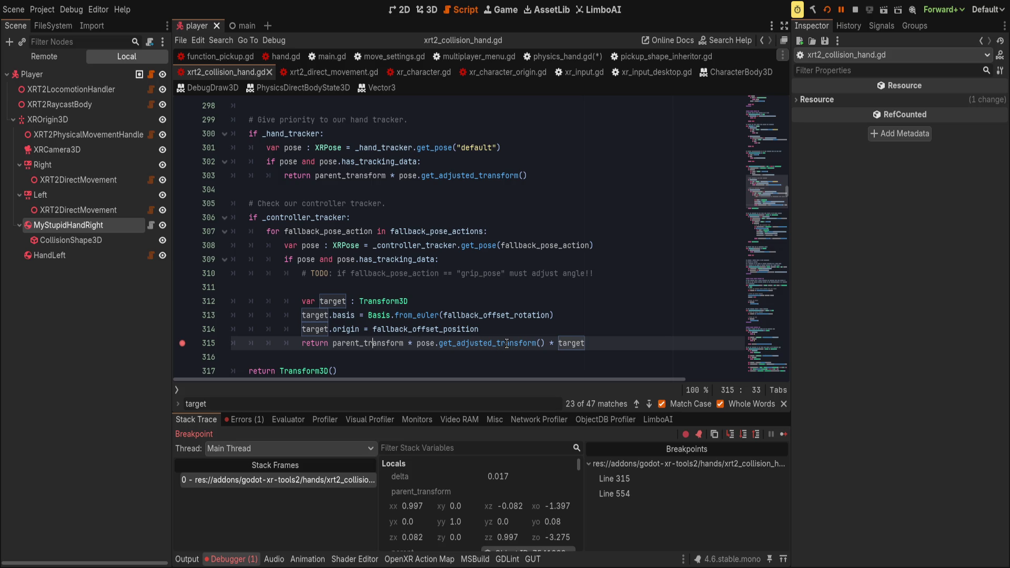
double_click(358, 343)
- Pick out parent_transform and _hand_tracker uses, then show HandLeft's collision-hand properties in the Inspector
scroll(366, 340, "up", 3)
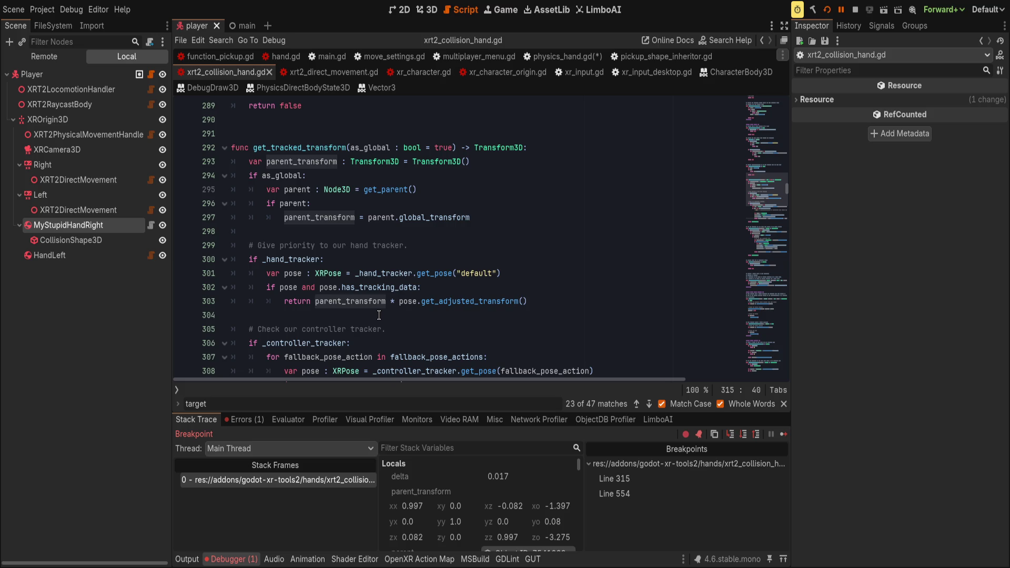
scroll(378, 315, "down", 1)
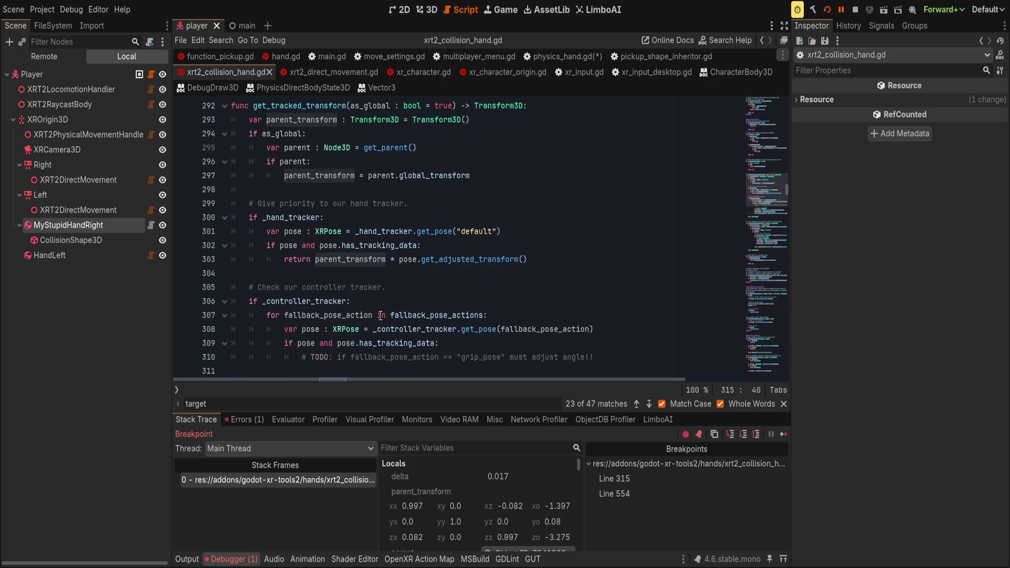
scroll(381, 316, "down", 1)
scroll(380, 316, "up", 3)
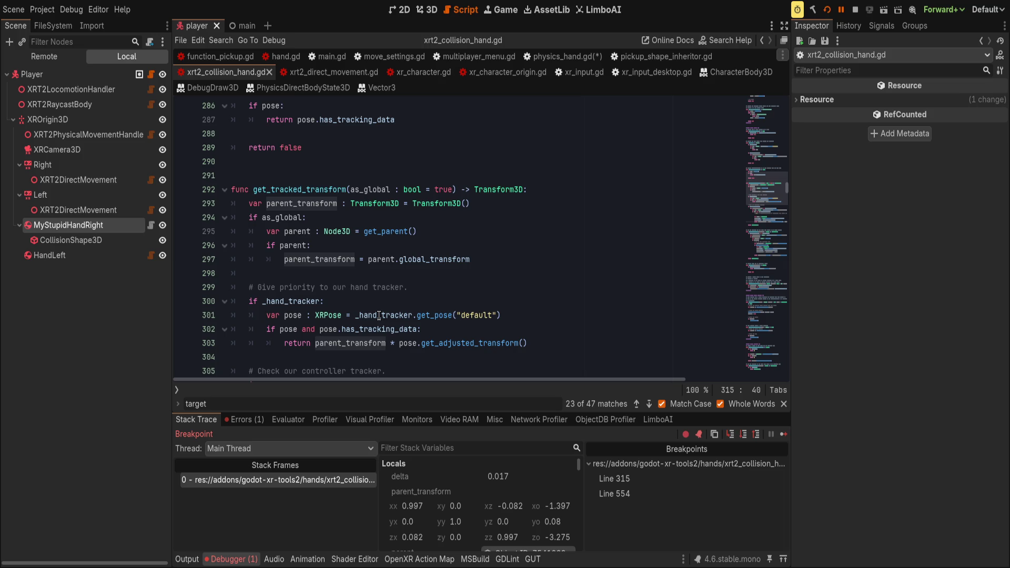
scroll(379, 316, "down", 1)
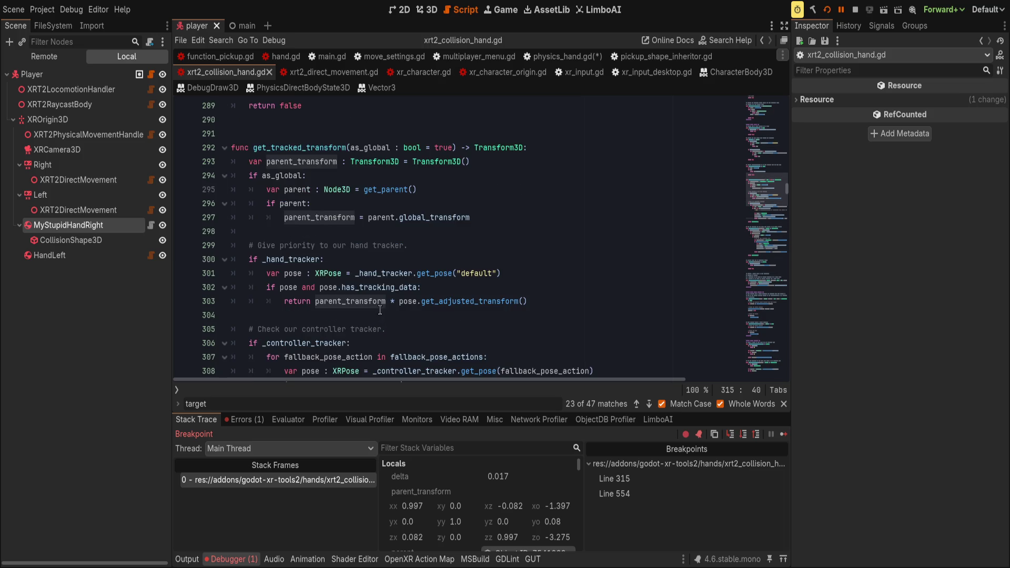
double_click(367, 305)
double_click(293, 259)
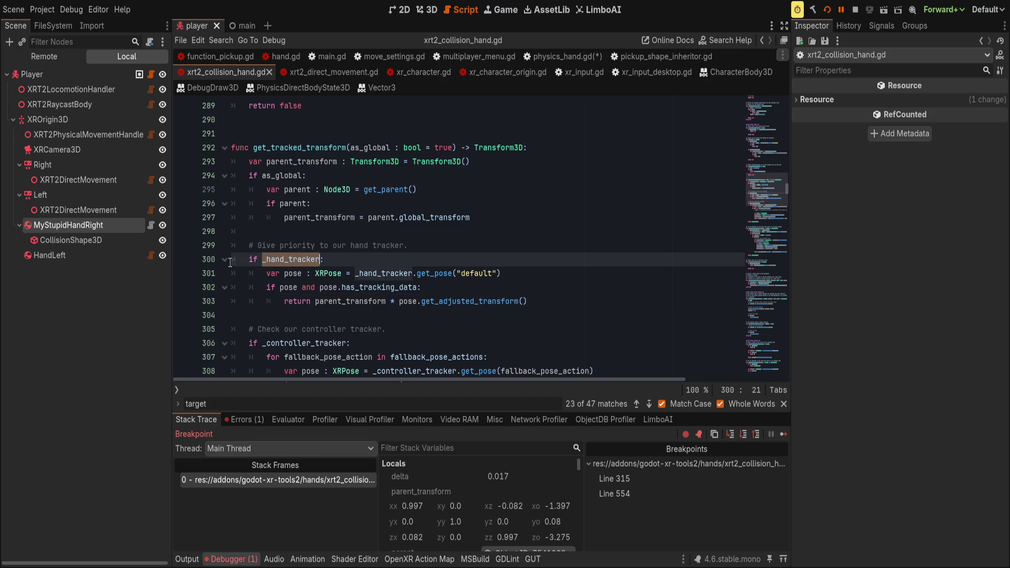
left_click(54, 251)
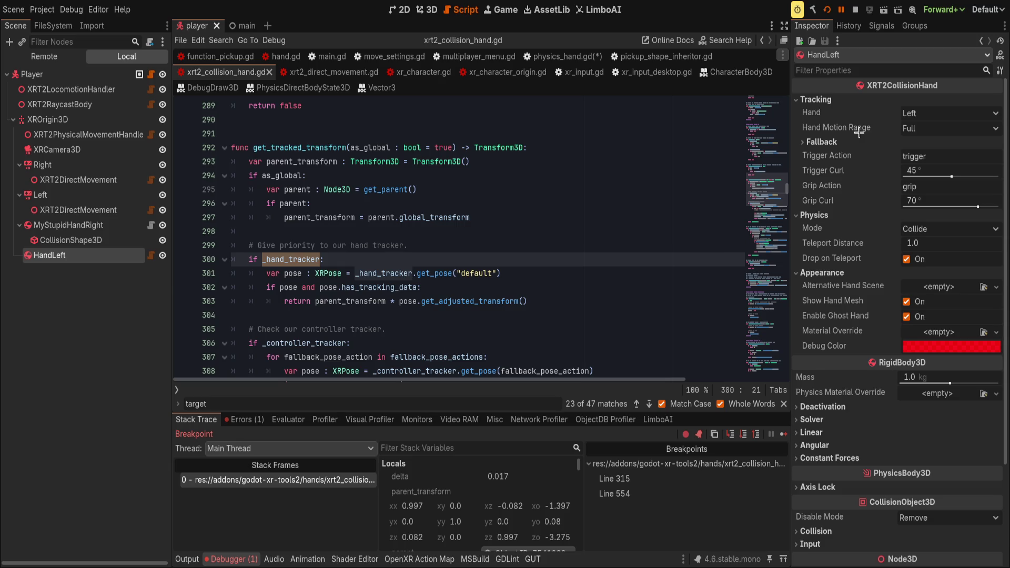
left_click(377, 274)
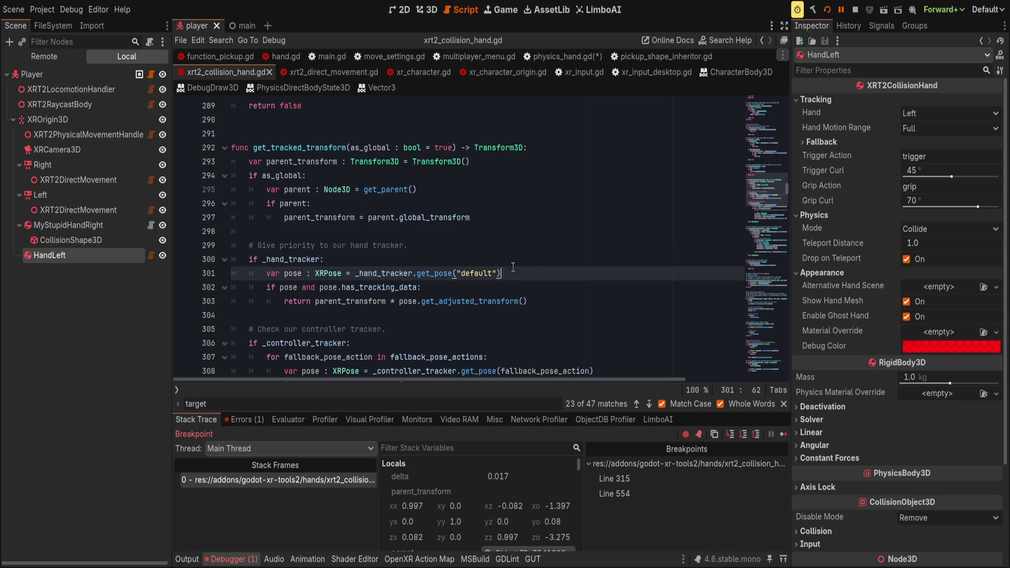
double_click(387, 274)
left_click(387, 274, "ctrl")
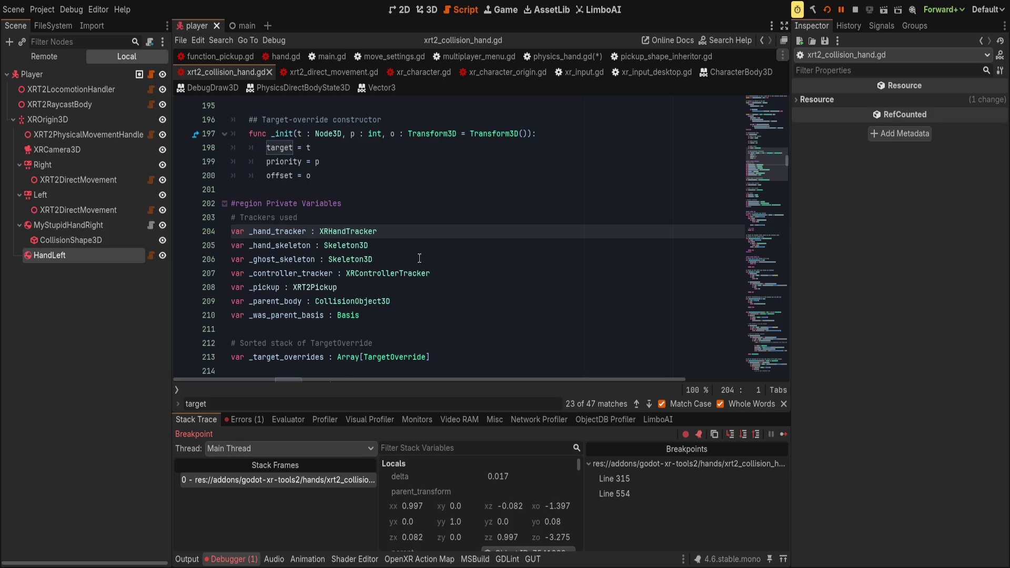
key("alt+Left")
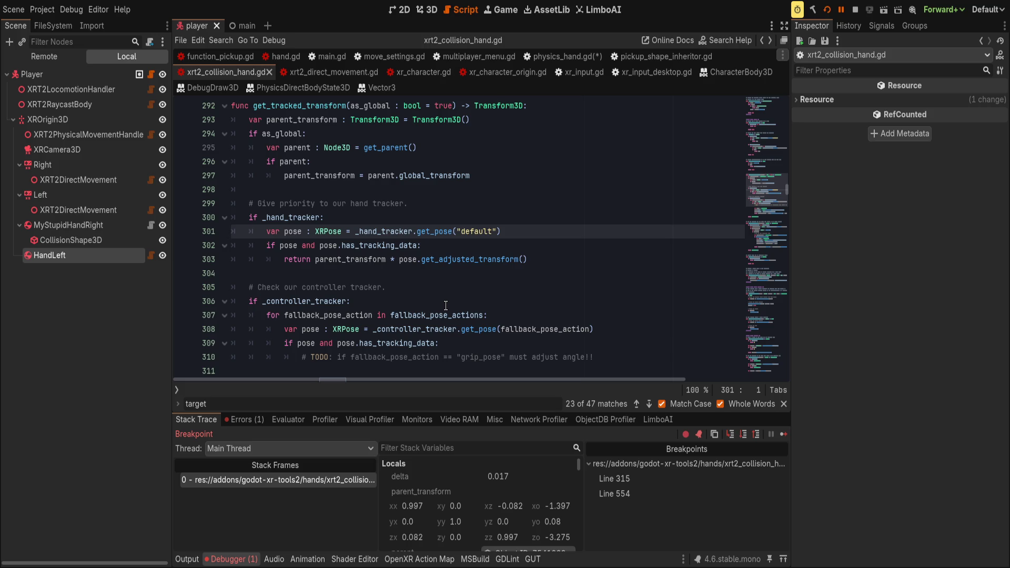
double_click(445, 304)
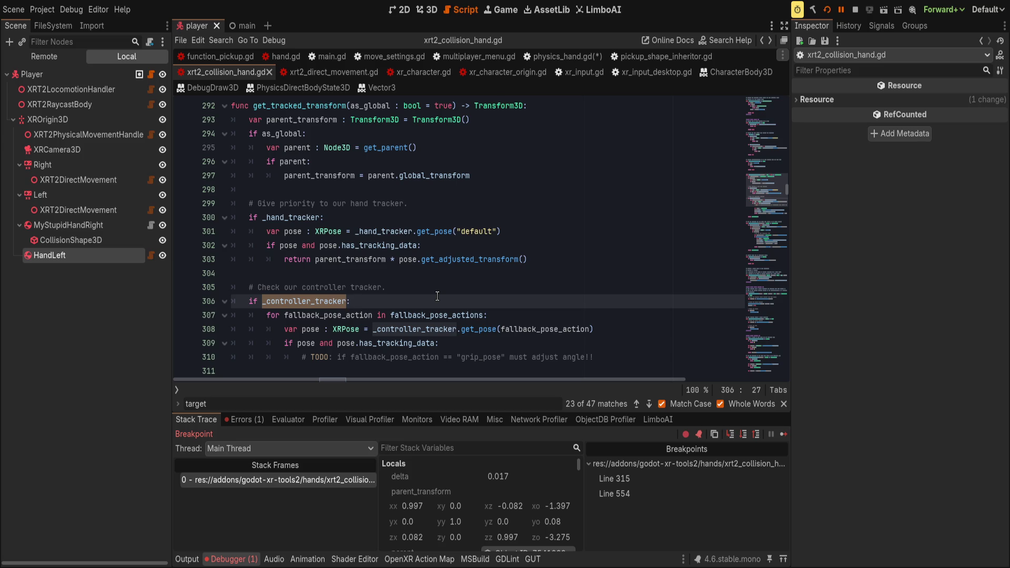
left_click(438, 296)
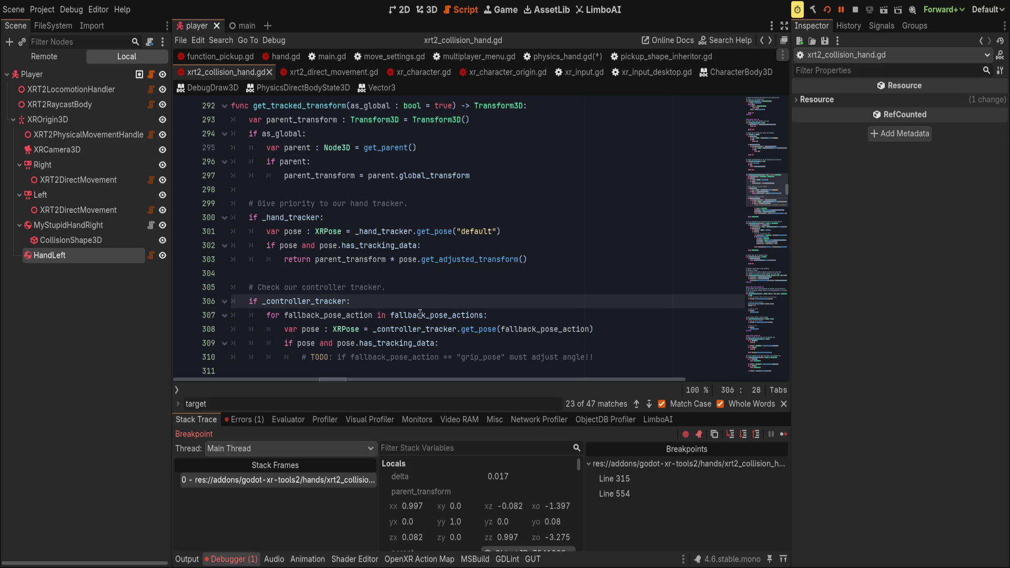
left_click(515, 316)
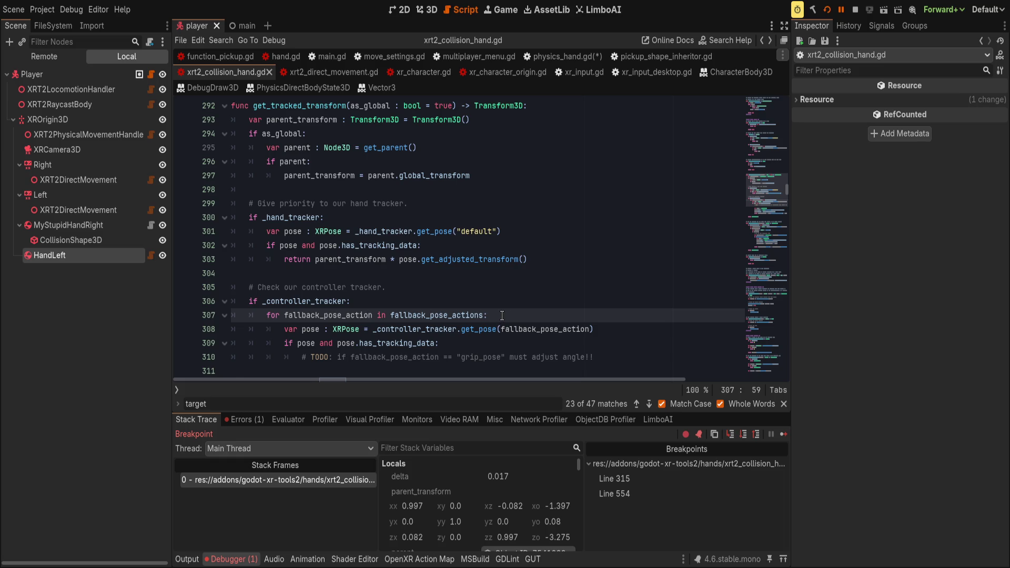
scroll(502, 315, "down", 1)
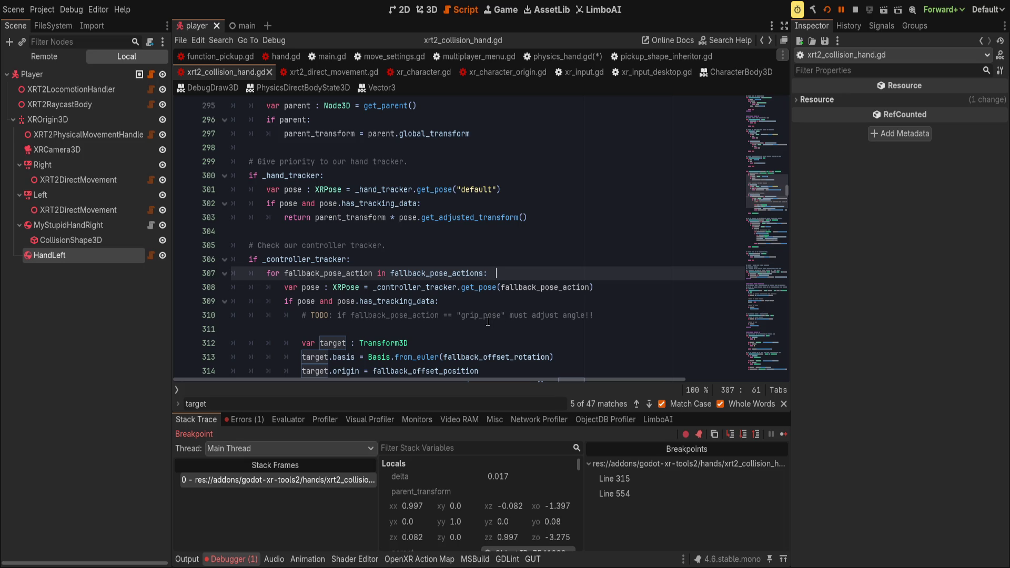
left_click(553, 256)
left_click(546, 272)
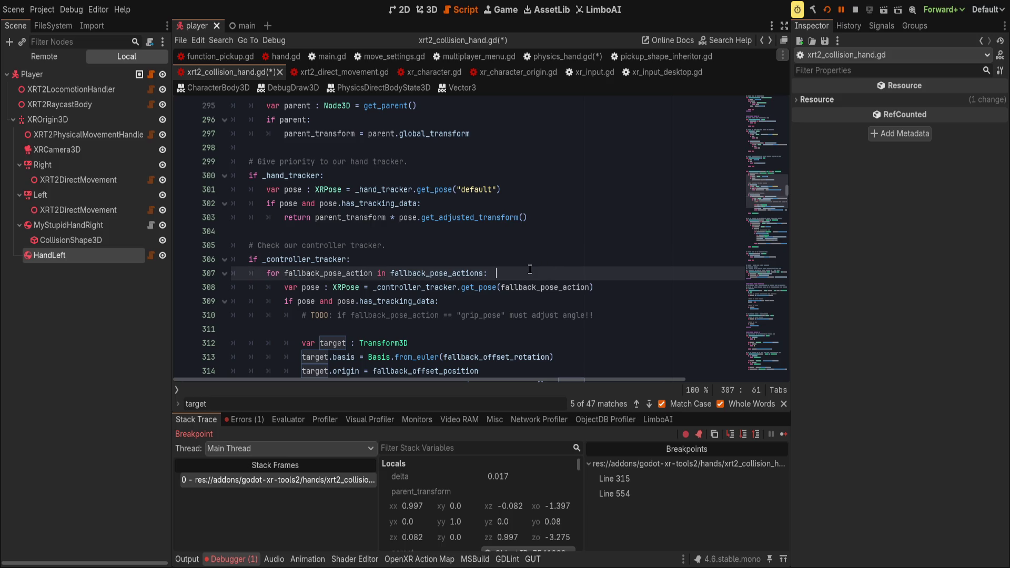
- Save xrt2_collision_hand.gd to reformat it, then inspect the get_pose call on line 309
key("ctrl+s")
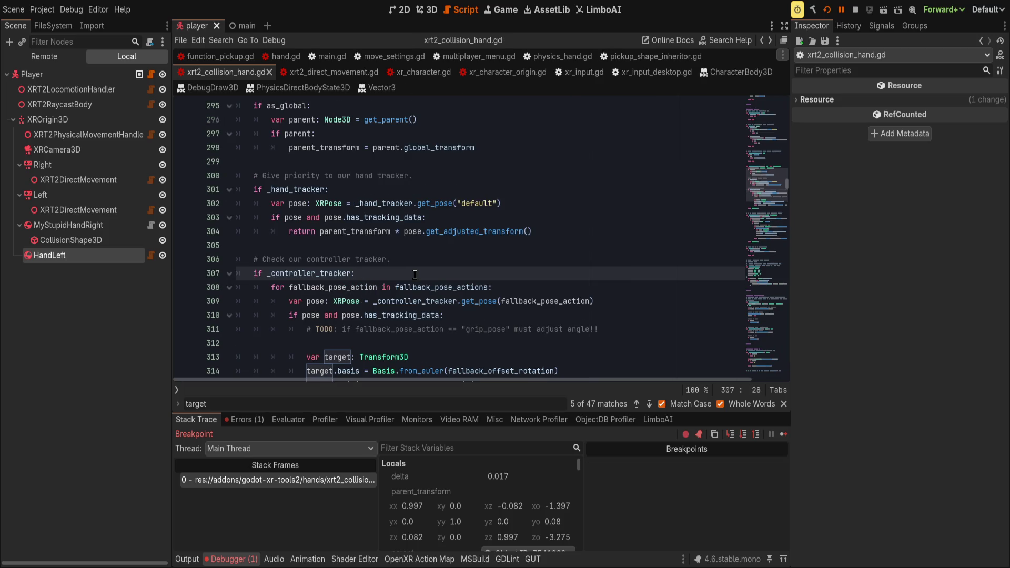
left_click(553, 296)
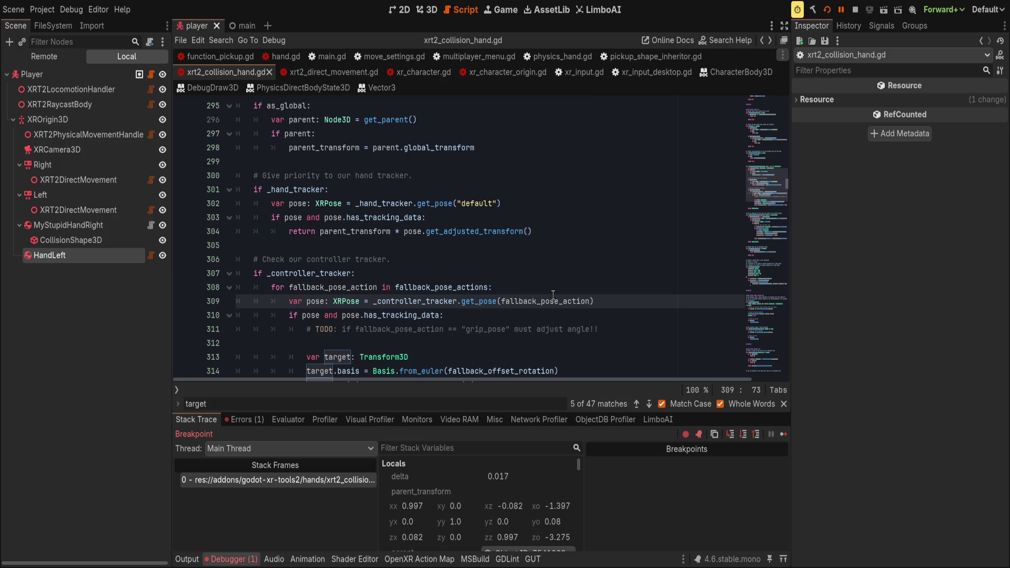
left_click(608, 316)
left_click(611, 304)
- Examine target, fallback_offset_rotation, fallback_offset_position and parent_transform on lines 313–316
scroll(608, 306, "down", 1)
double_click(334, 316)
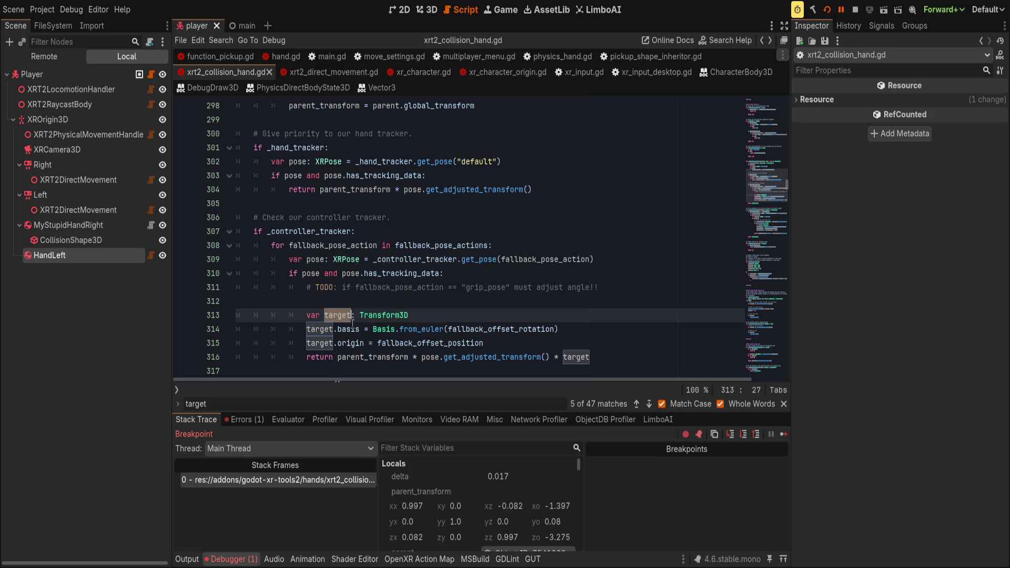
double_click(469, 329)
double_click(415, 343)
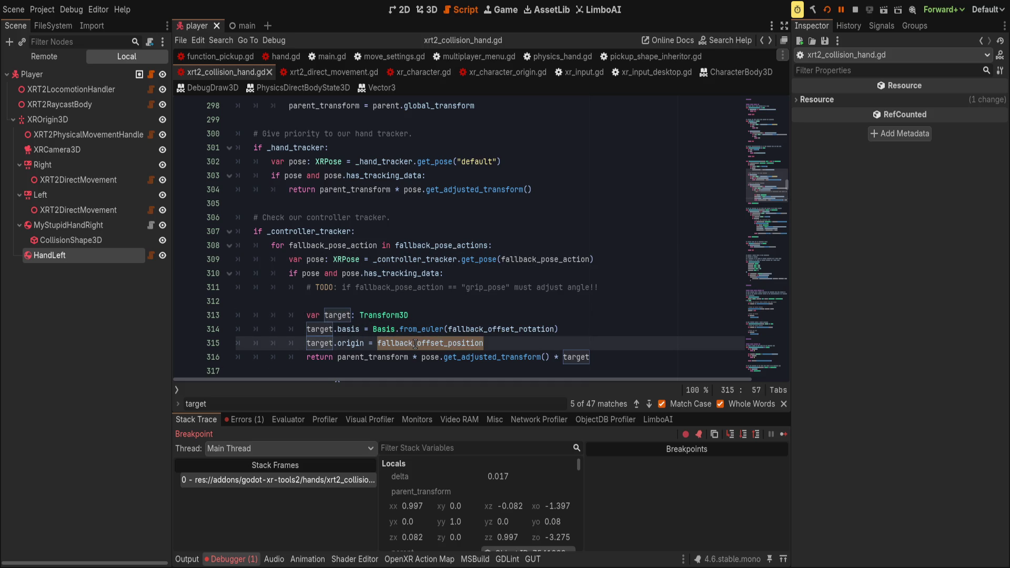
double_click(386, 358)
left_click(431, 358)
left_click_drag(431, 358, 550, 358)
left_click(579, 358)
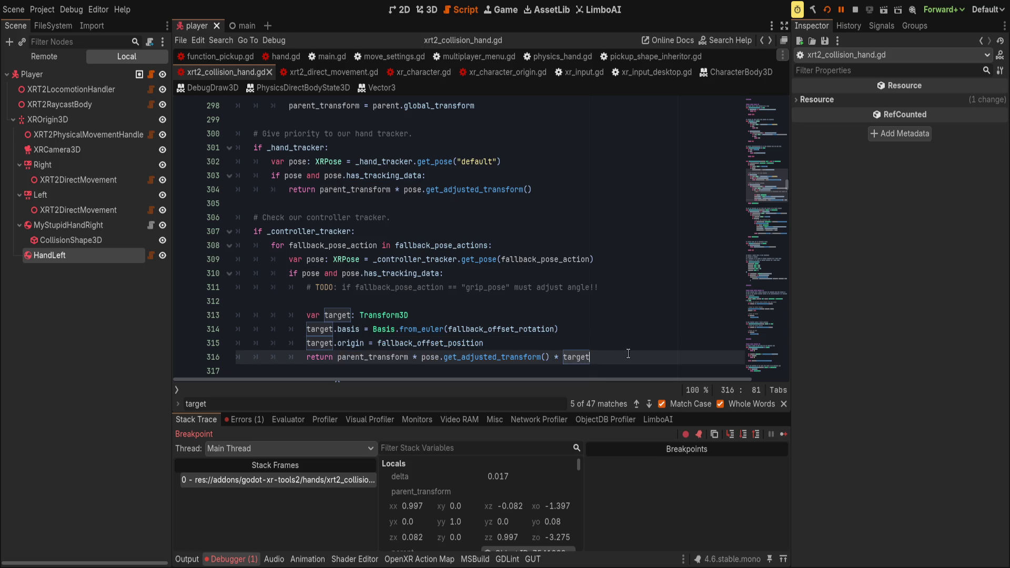
double_click(394, 358)
- Scroll back up to review the get_tracked_transform function
scroll(564, 277, "down", 1)
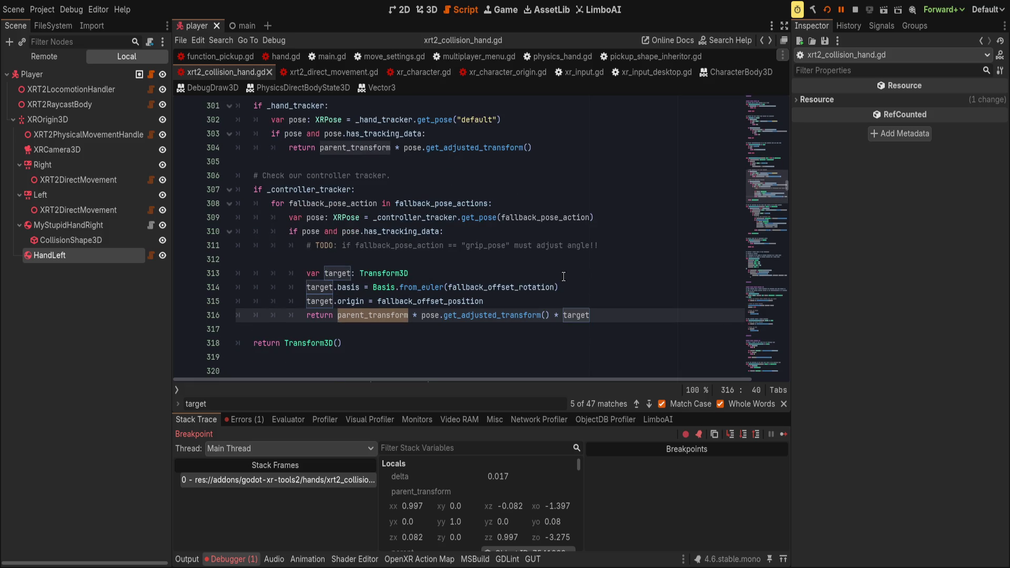
scroll(563, 276, "up", 3)
scroll(563, 276, "up", 3)
double_click(333, 244)
left_click(388, 218)
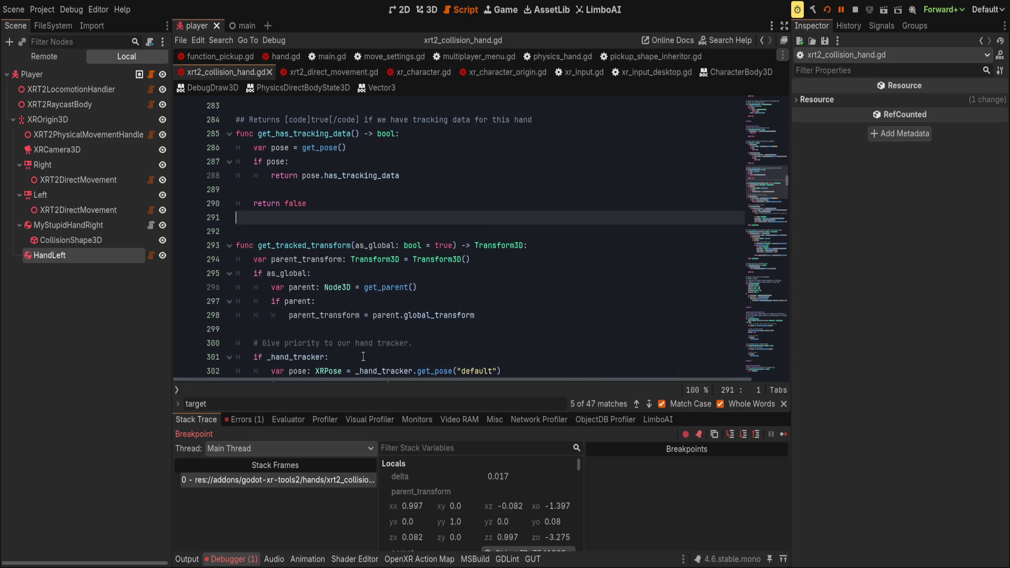
- In physics_hand.gd, make get_target_transform return get_parent().global_transform
left_click(152, 255)
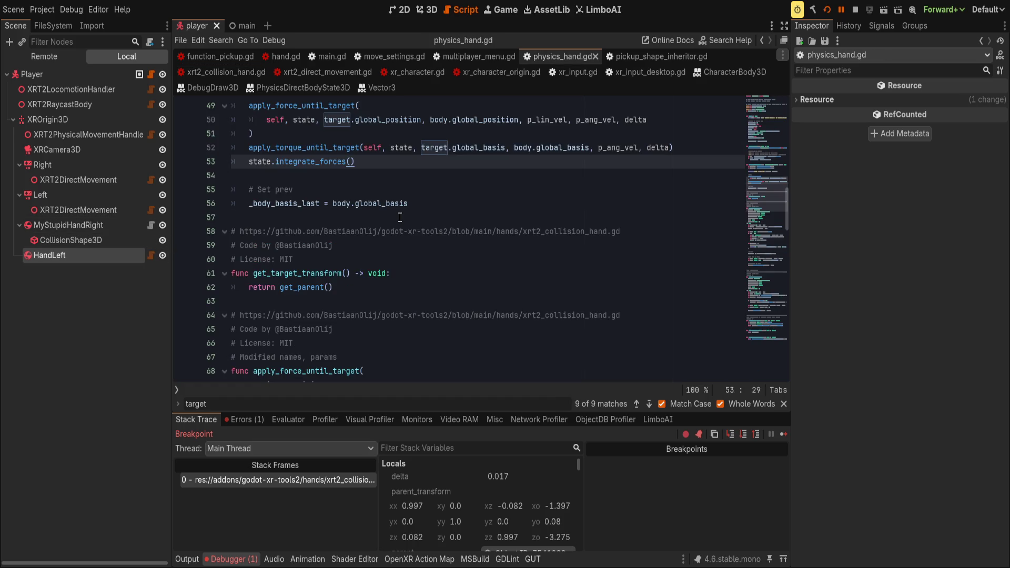
scroll(402, 258, "down", 3)
left_click(386, 252)
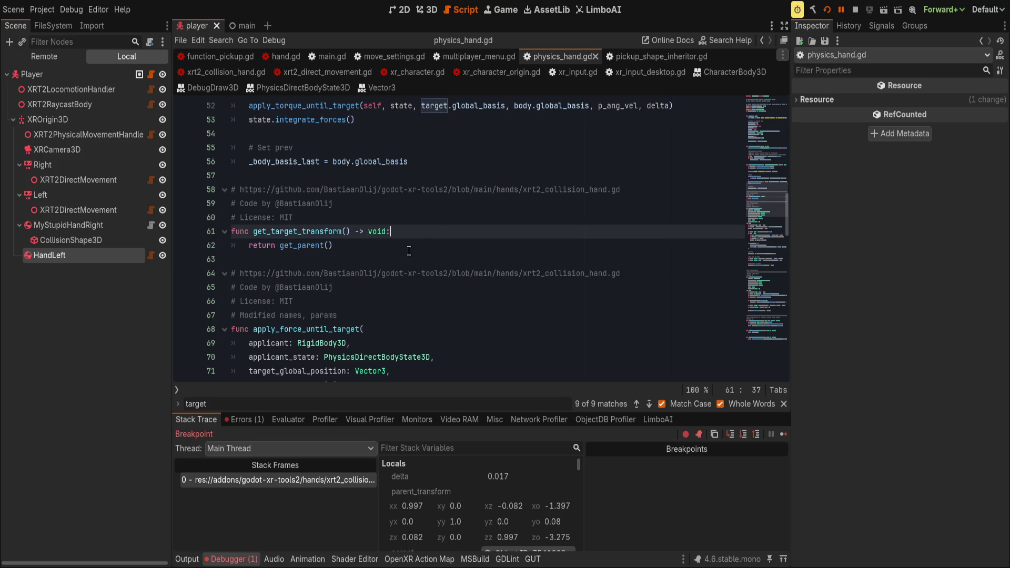
type(".global")
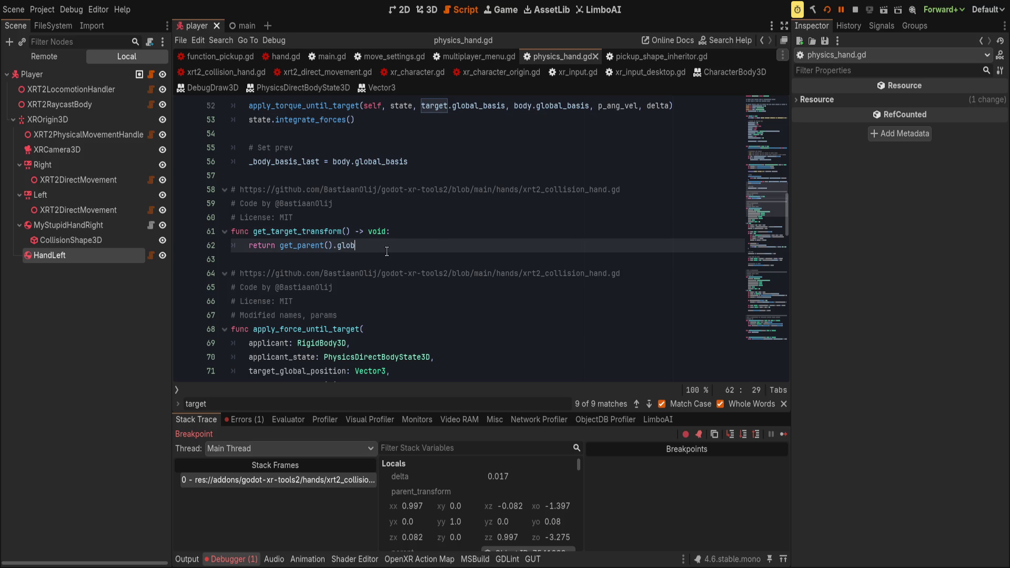
type("_transform")
key("Up")
- Drop the void return type from get_target_transform's signature and save physics_hand.gd
key("ctrl+Delete")
key("ctrl+BackSpace")
key("ctrl+BackSpace")
key("ctrl+BackSpace")
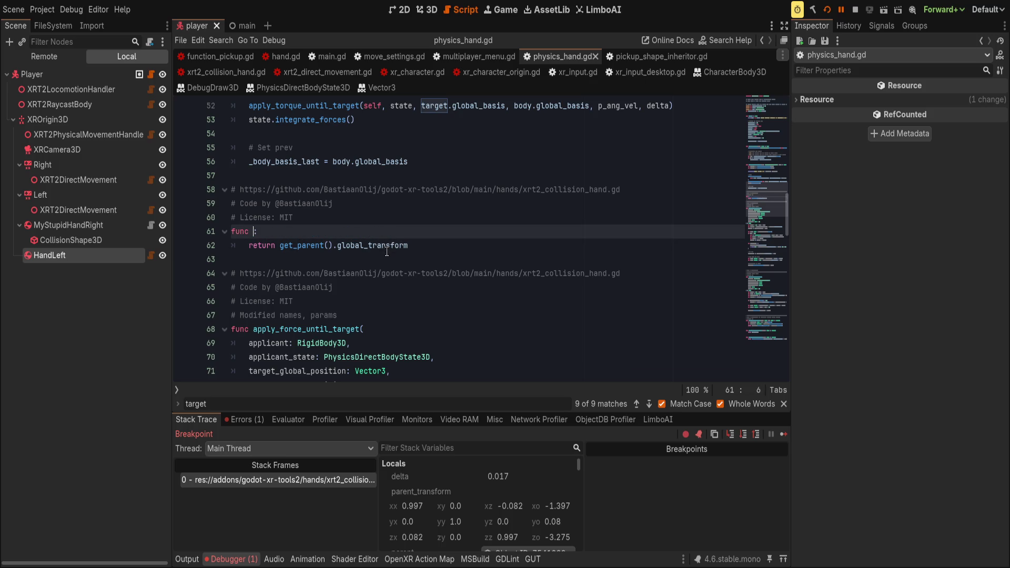
key("ctrl+z")
key("ctrl+z")
key("ctrl+s")
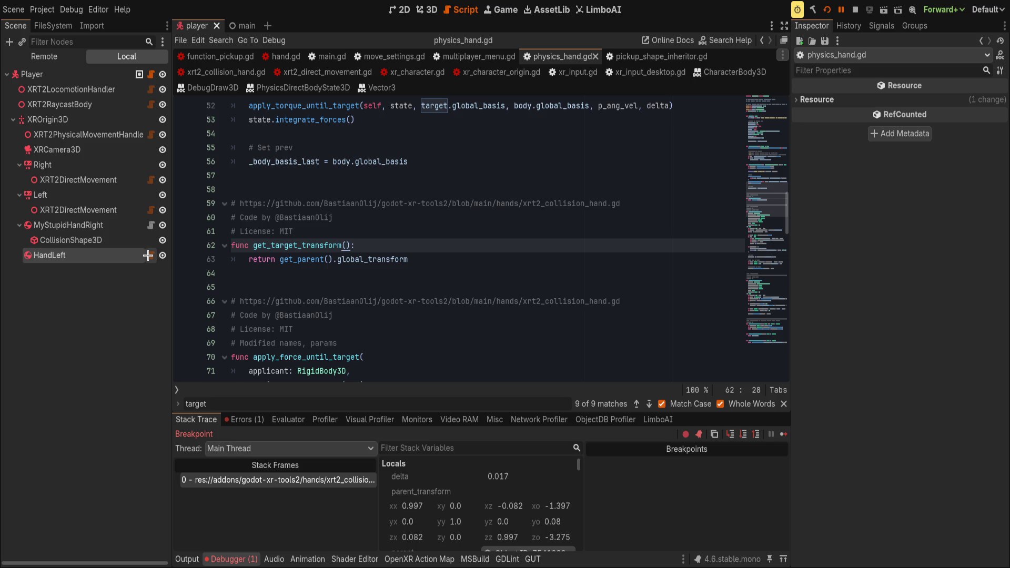
- Return to the xrt2_collision_hand.gd code in Zed
scroll(368, 242, "up", 5)
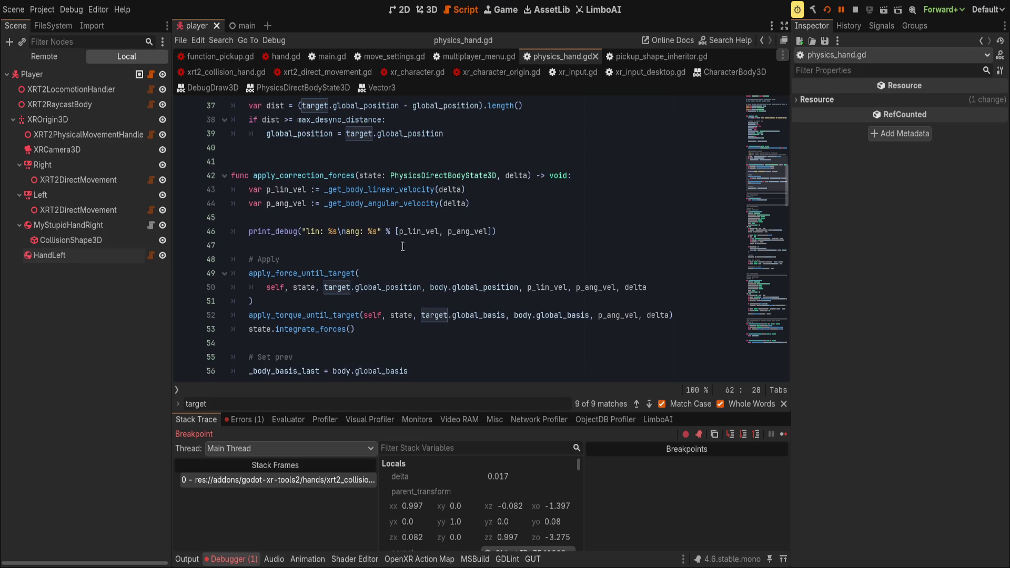
left_click(523, 220)
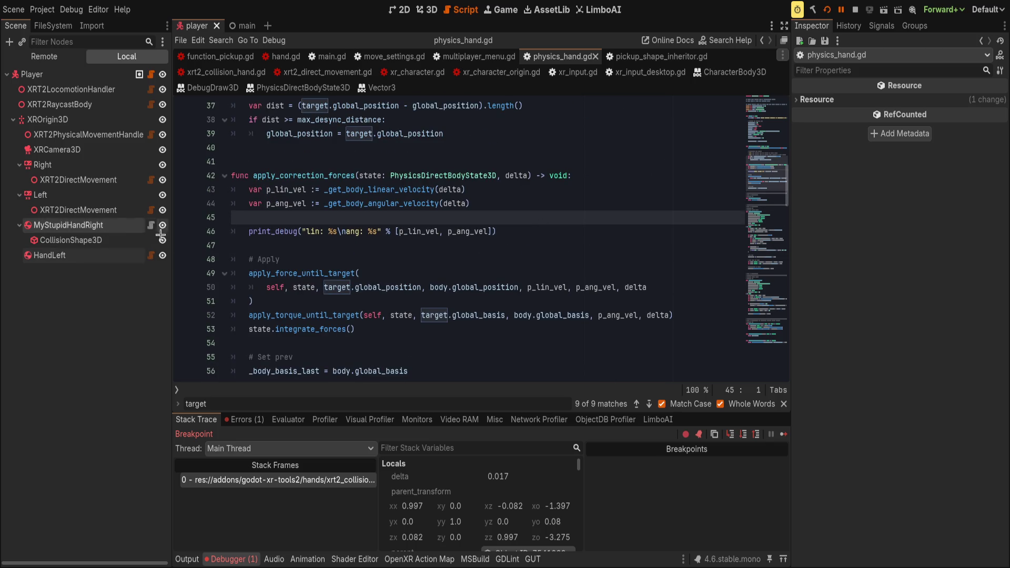
key("alt+Tab")
left_click(433, 311)
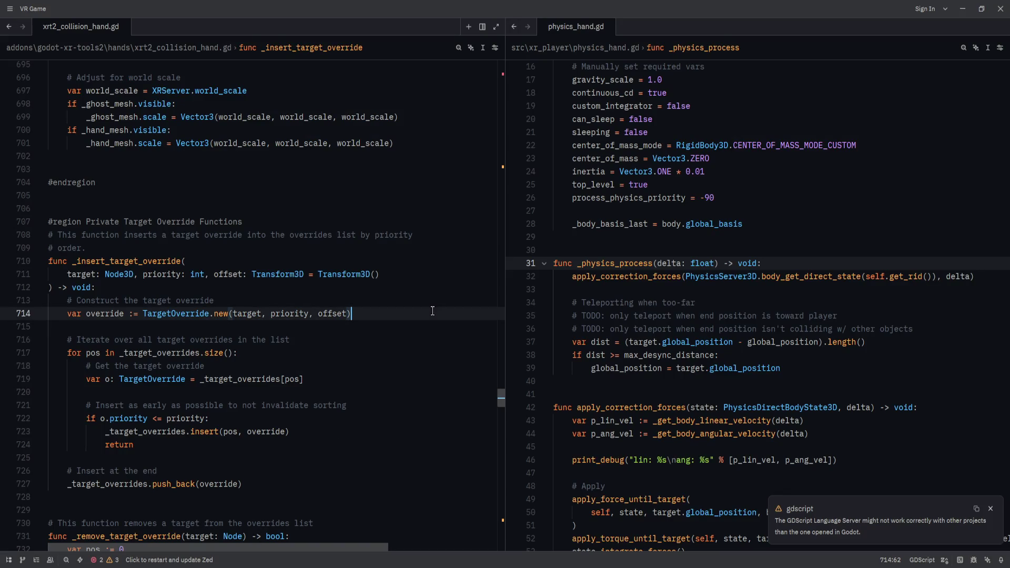
- Inspect the _insert_target_override function around lines 712–713
left_click(266, 282)
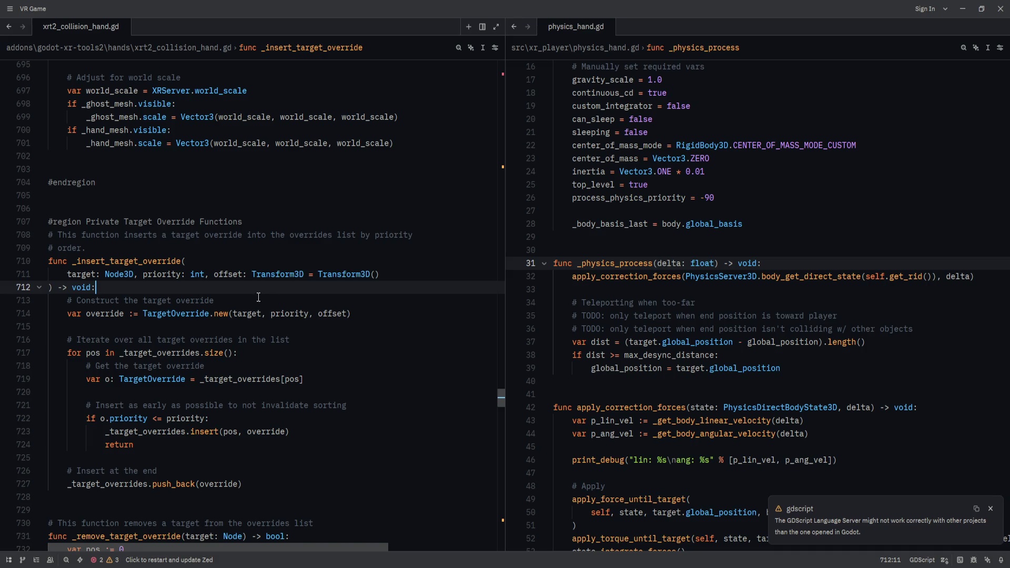
double_click(127, 261)
left_click(390, 299)
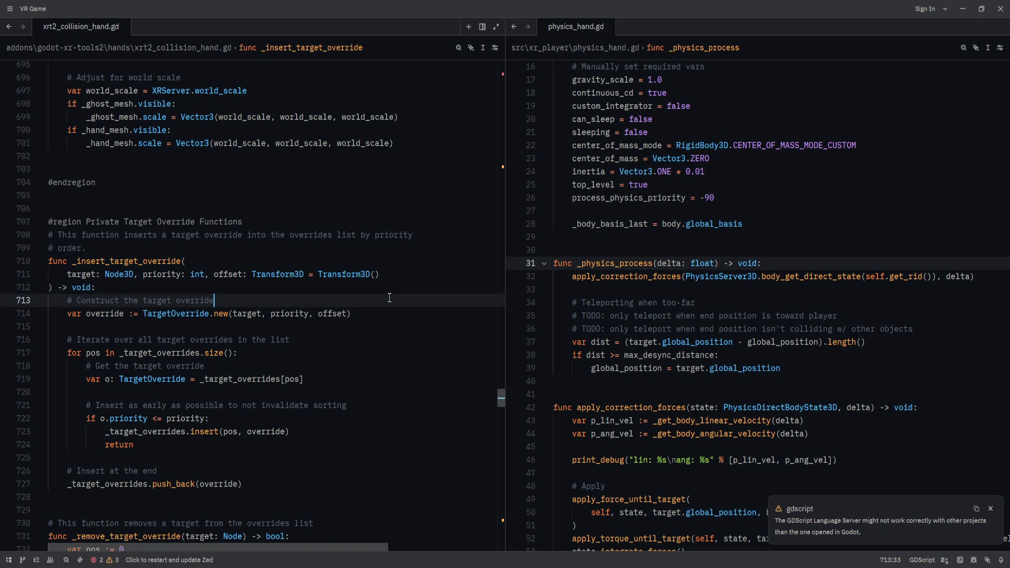
scroll(390, 298, "up", 1)
scroll(389, 298, "down", 2)
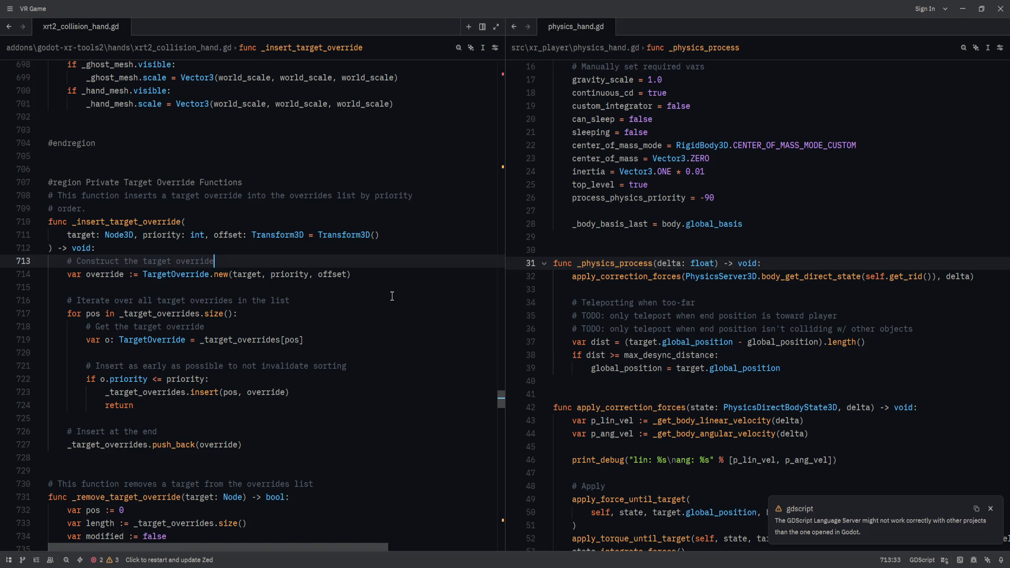
- Scroll up to review the ghost logic comment and the ghost and hand mesh scale lines
scroll(392, 296, "up", 2)
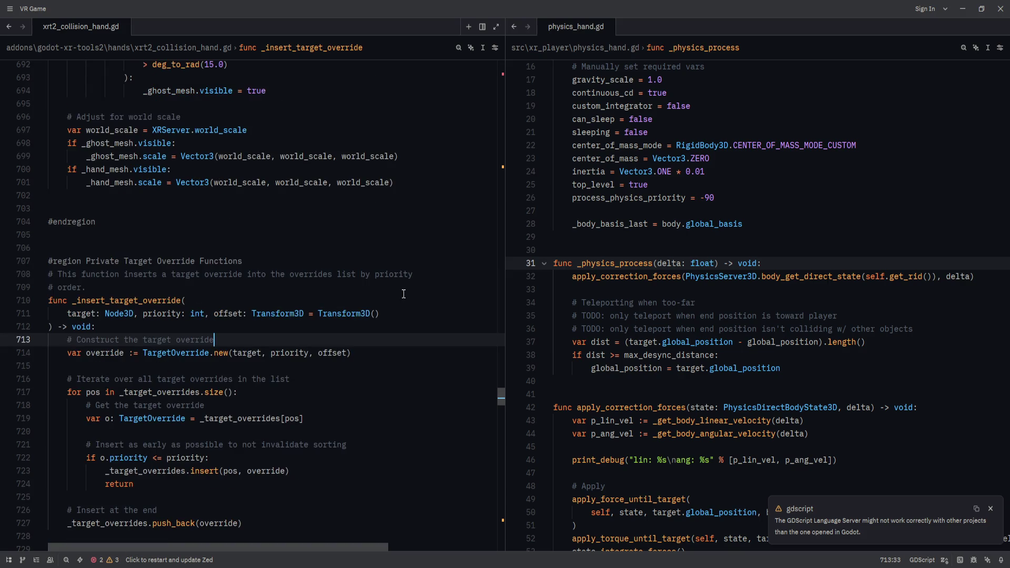
scroll(458, 300, "up", 6)
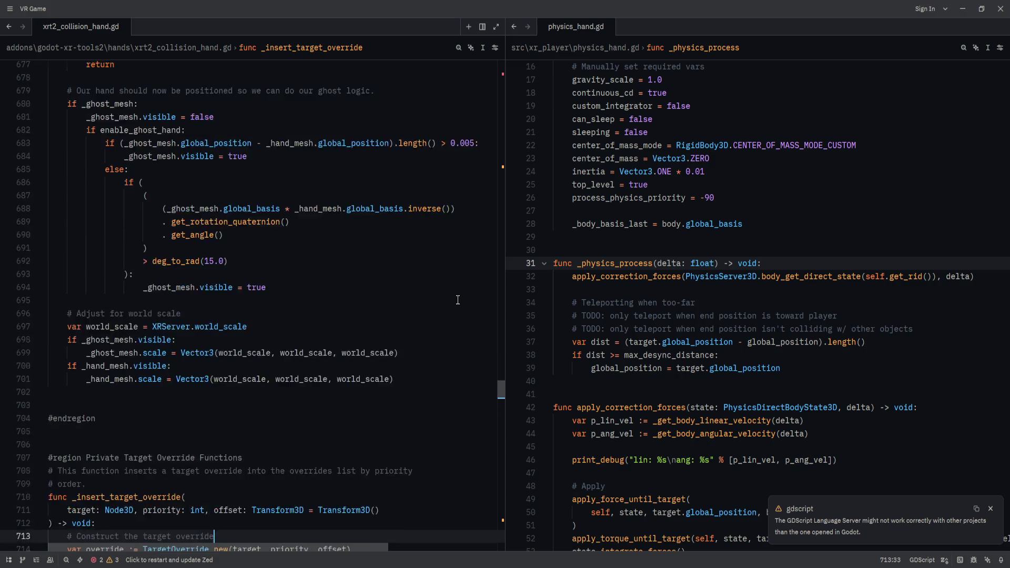
scroll(390, 316, "up", 6)
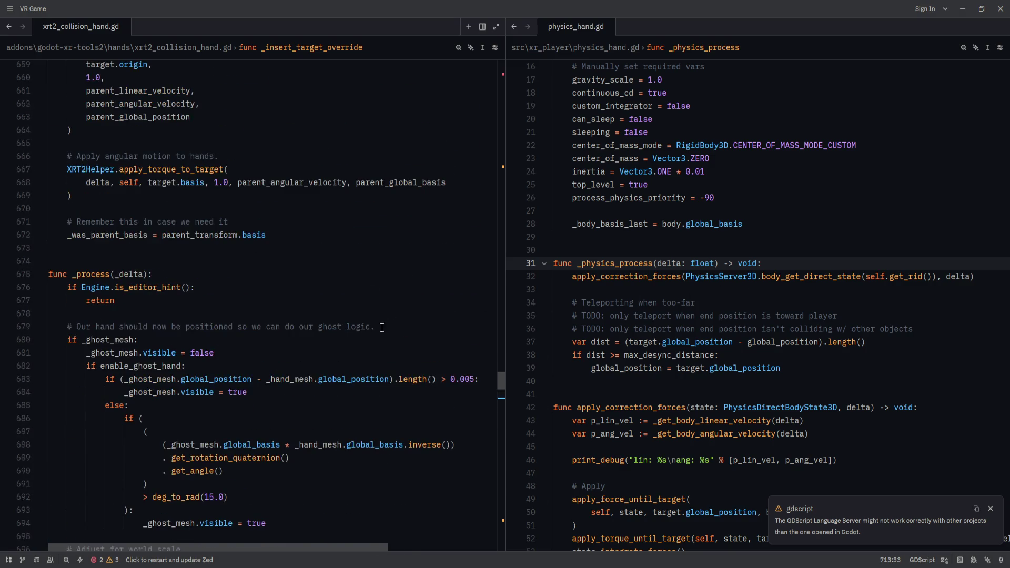
scroll(382, 335, "down", 5)
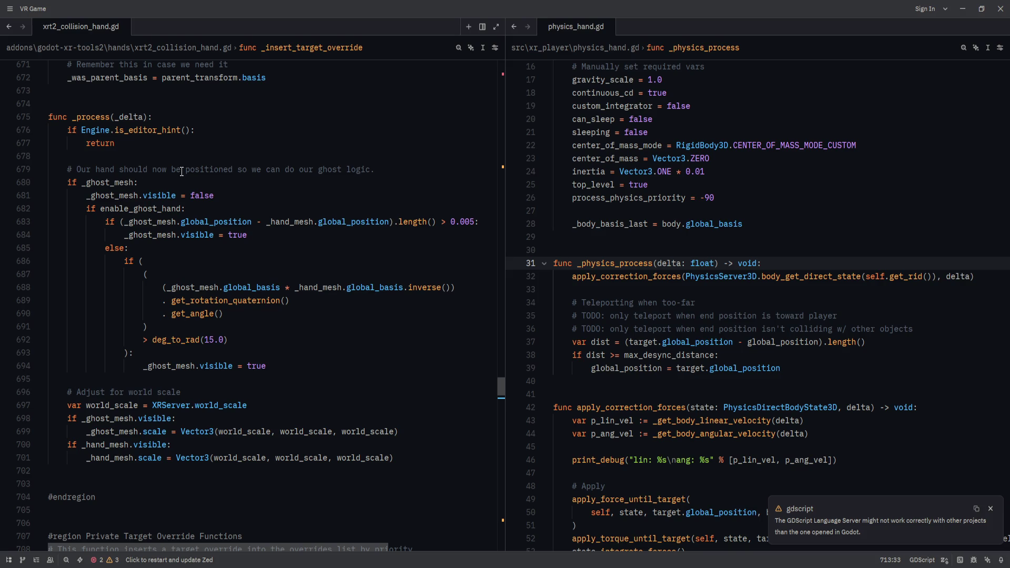
left_click_drag(218, 169, 347, 169)
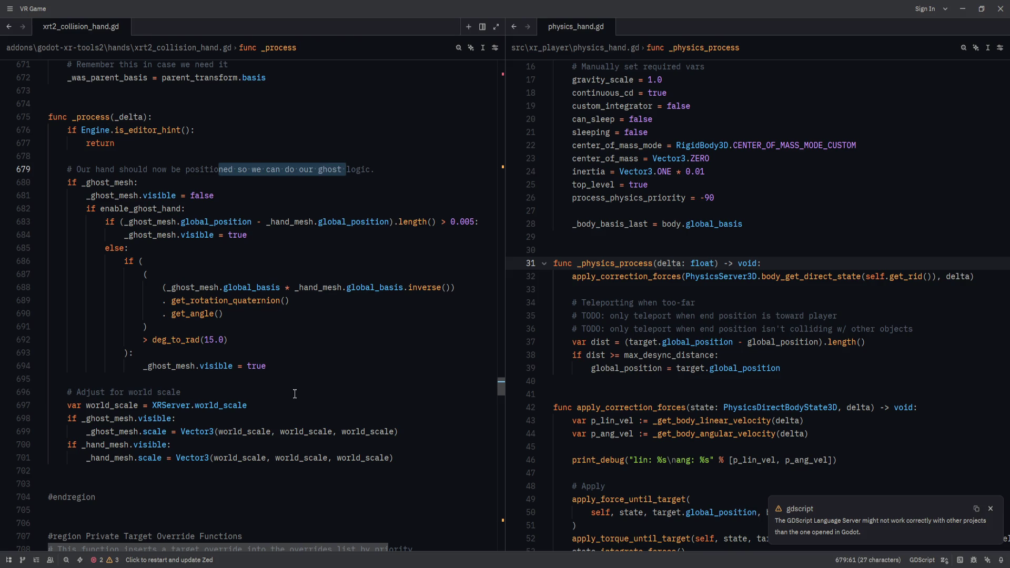
left_click(295, 393)
left_click(283, 432)
left_click(314, 433)
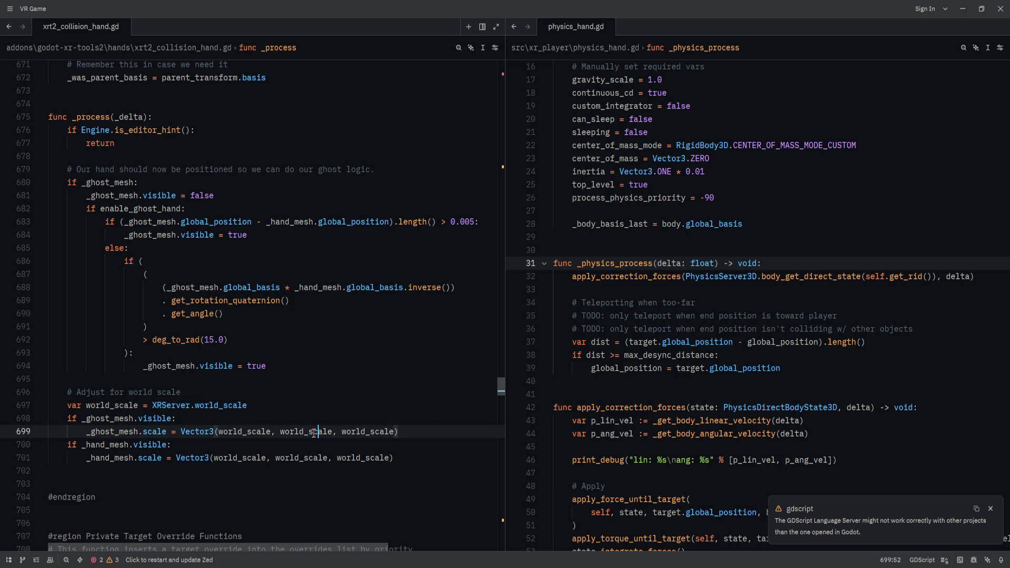
left_click(280, 458)
scroll(305, 428, "down", 7)
left_click_drag(83, 263, 50, 393)
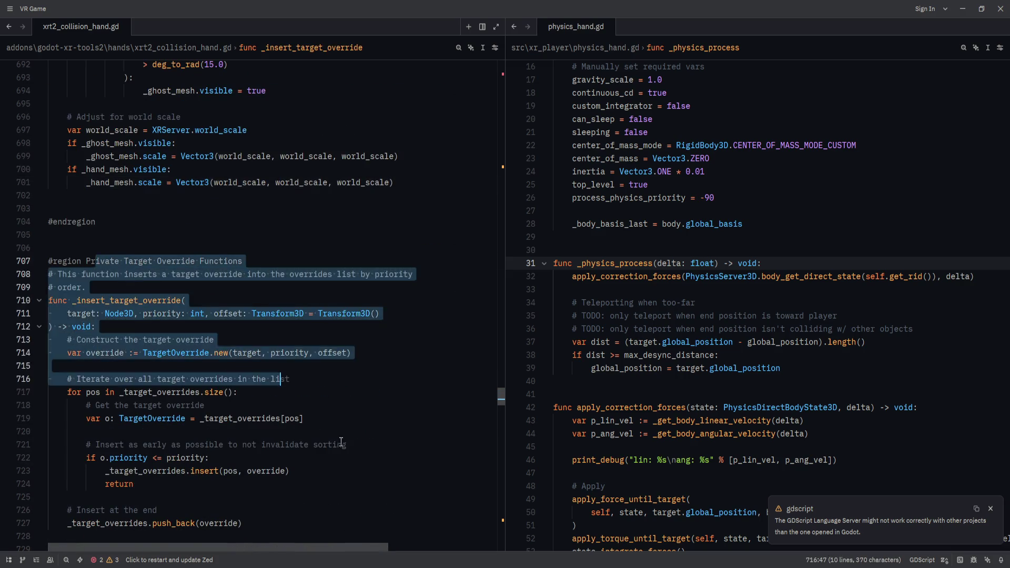
- Scroll down past the hand mesh helpers to the _update_hand_meshes declaration
scroll(332, 437, "down", 4)
left_click(307, 400)
scroll(300, 399, "down", 10)
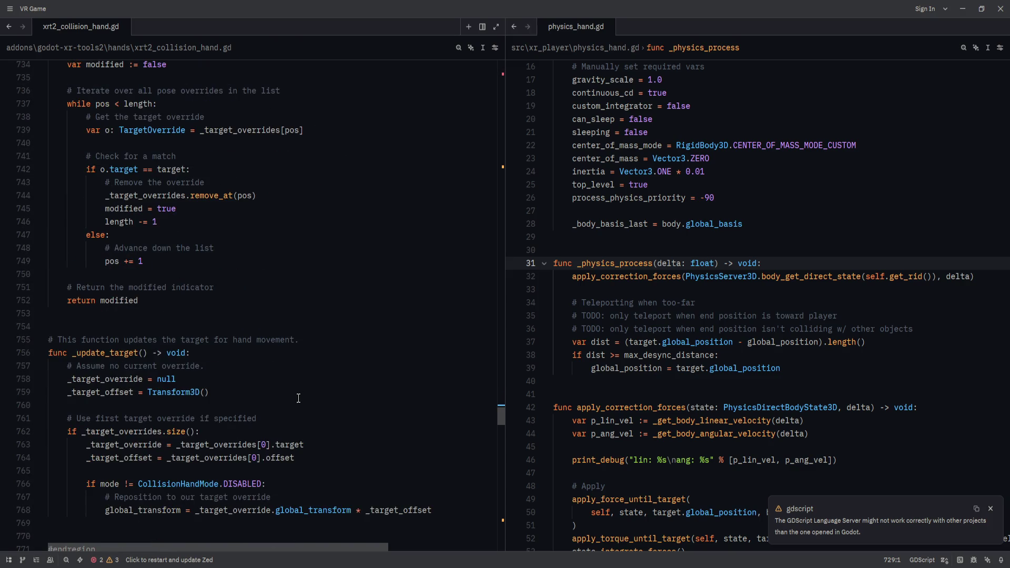
scroll(298, 398, "down", 12)
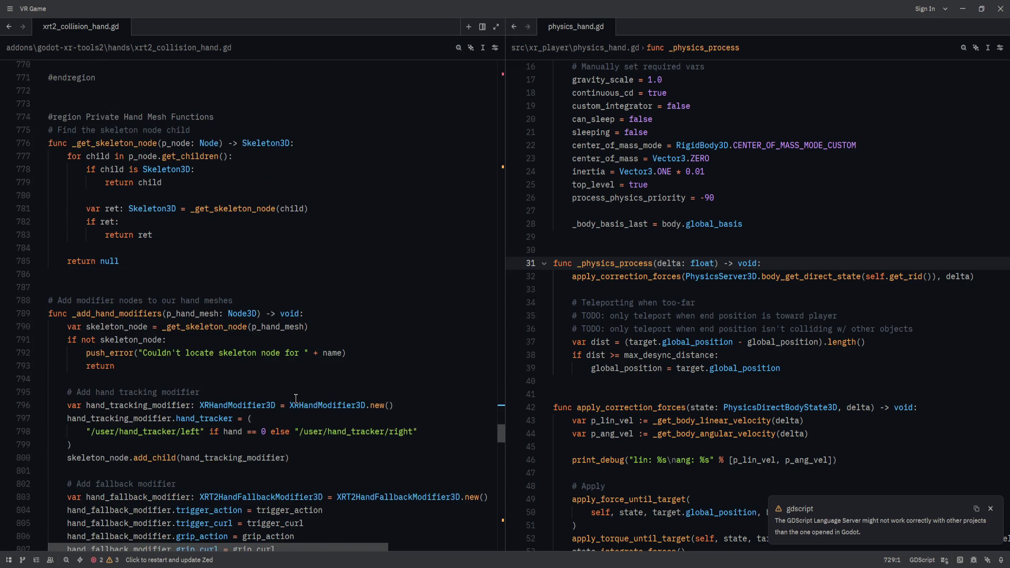
scroll(296, 398, "down", 9)
scroll(290, 401, "down", 5)
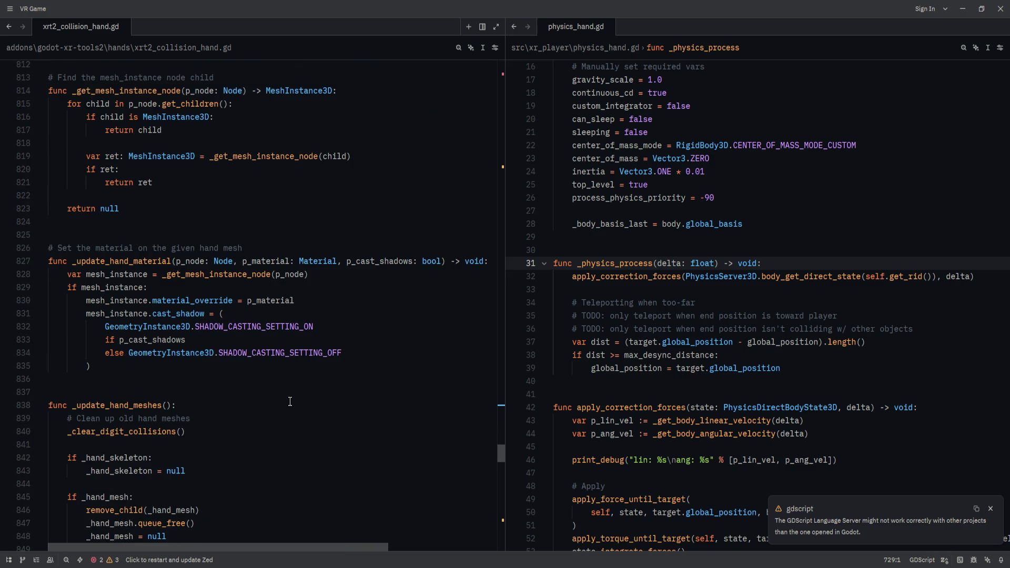
scroll(289, 401, "down", 2)
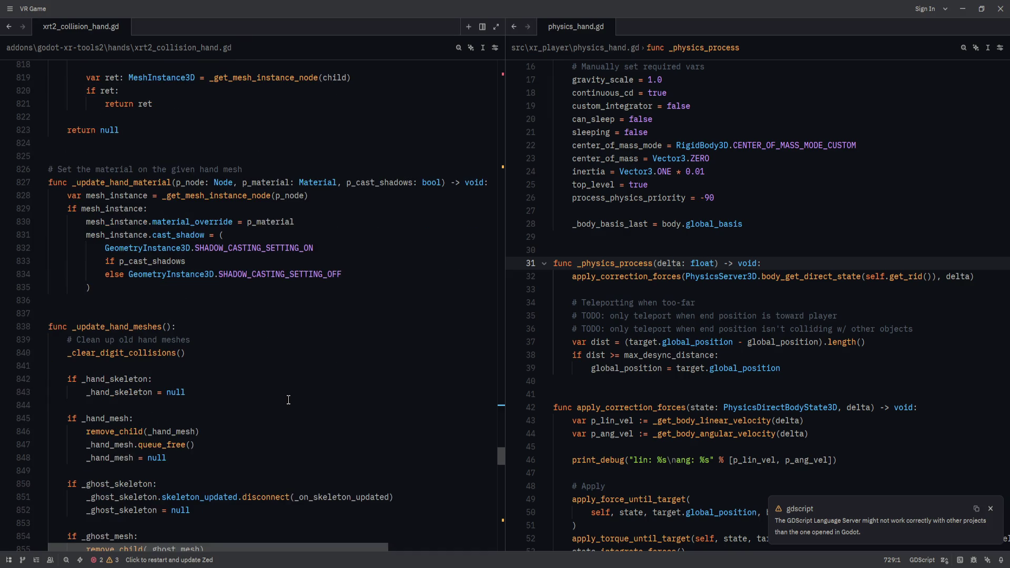
left_click(188, 327)
- Read the opening of _update_hand_meshes, resting after _clear_digit_collisions()
scroll(220, 379, "down", 8)
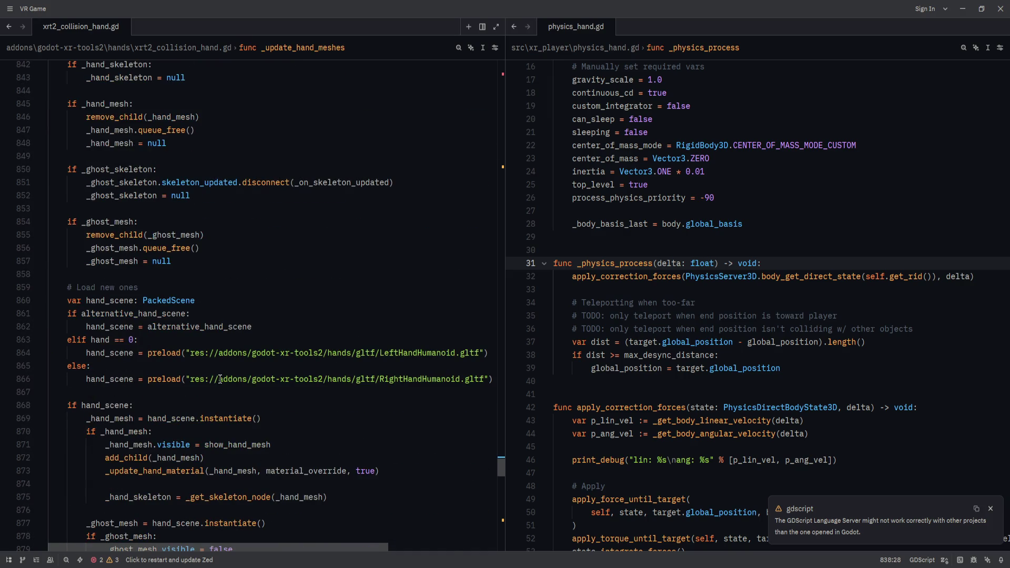
scroll(220, 380, "up", 3)
scroll(220, 379, "down", 8)
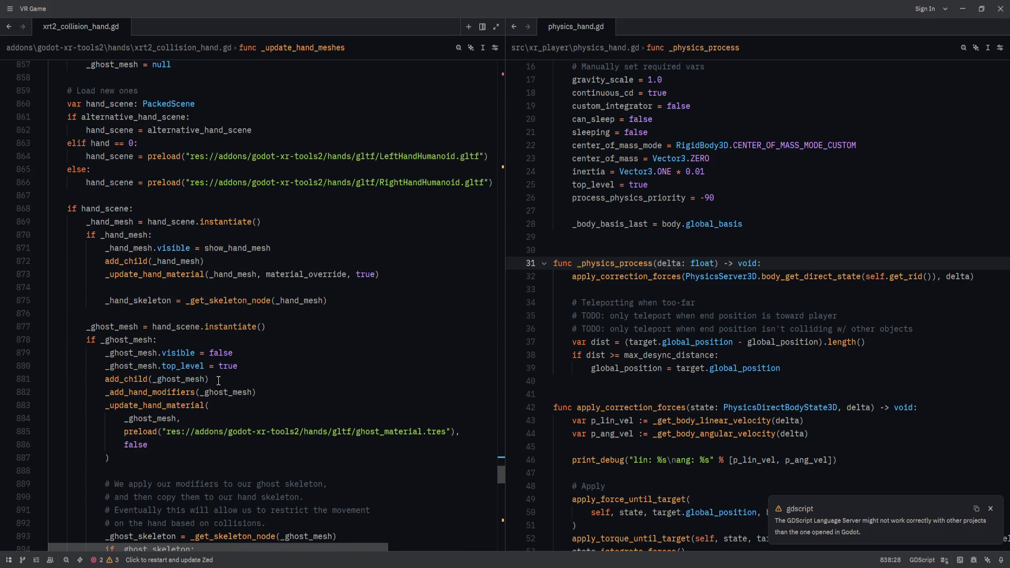
scroll(219, 380, "up", 8)
scroll(218, 381, "down", 13)
scroll(215, 381, "down", 4)
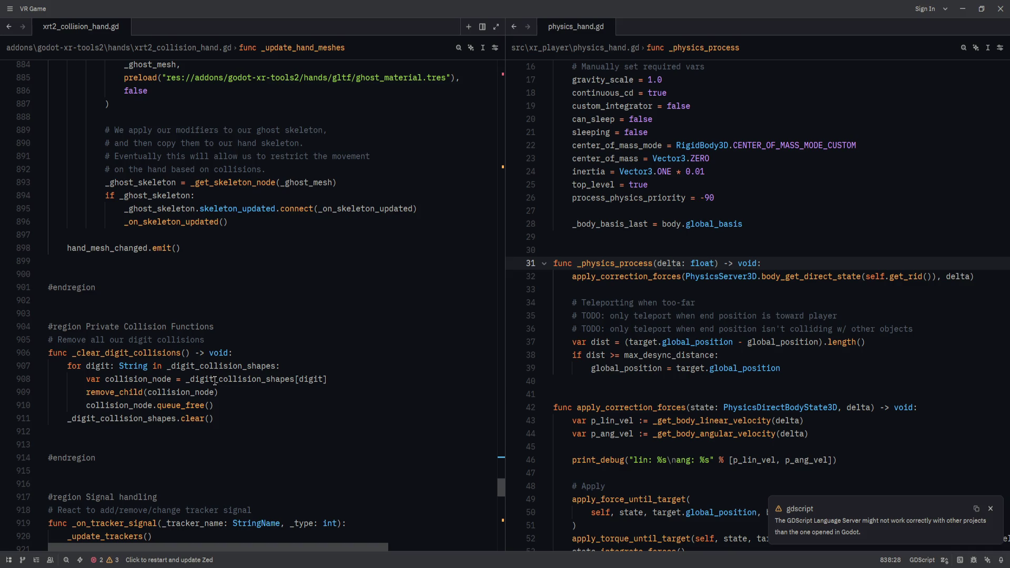
scroll(135, 273, "up", 20)
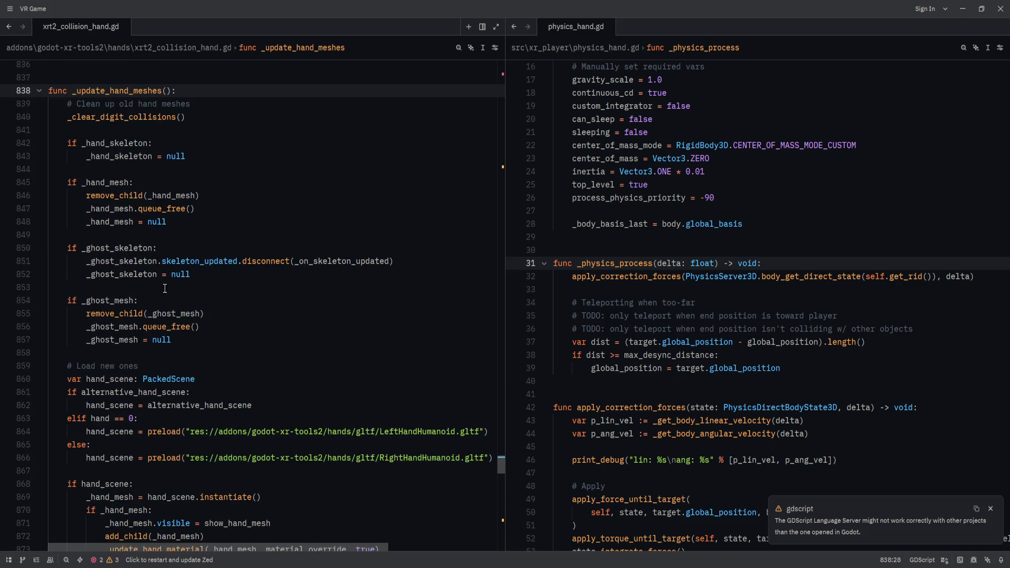
left_click(274, 293)
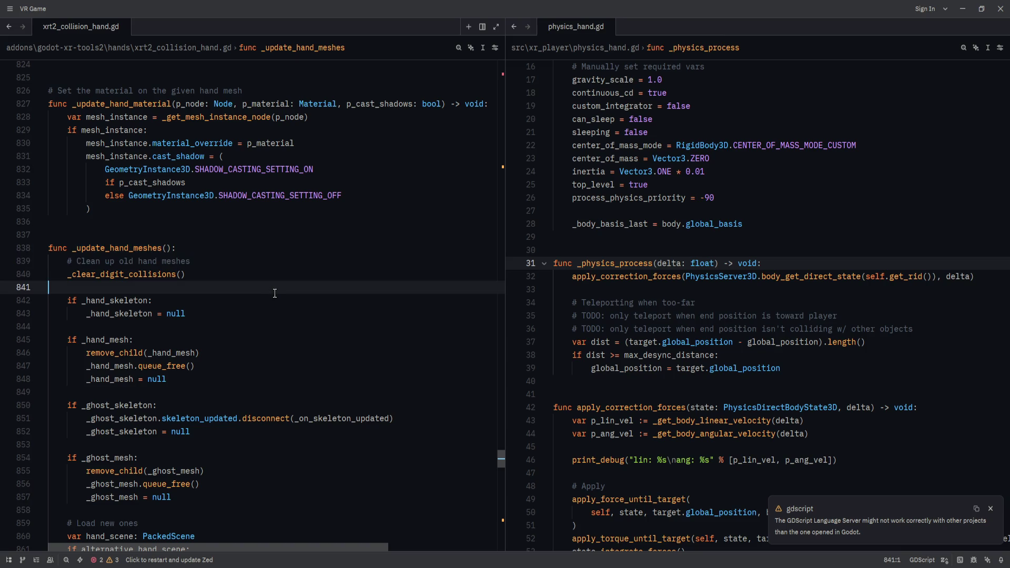
- Study the hand skeleton and old hand mesh cleanup code in _update_hand_meshes
key("Up")
key("Up")
key("Up")
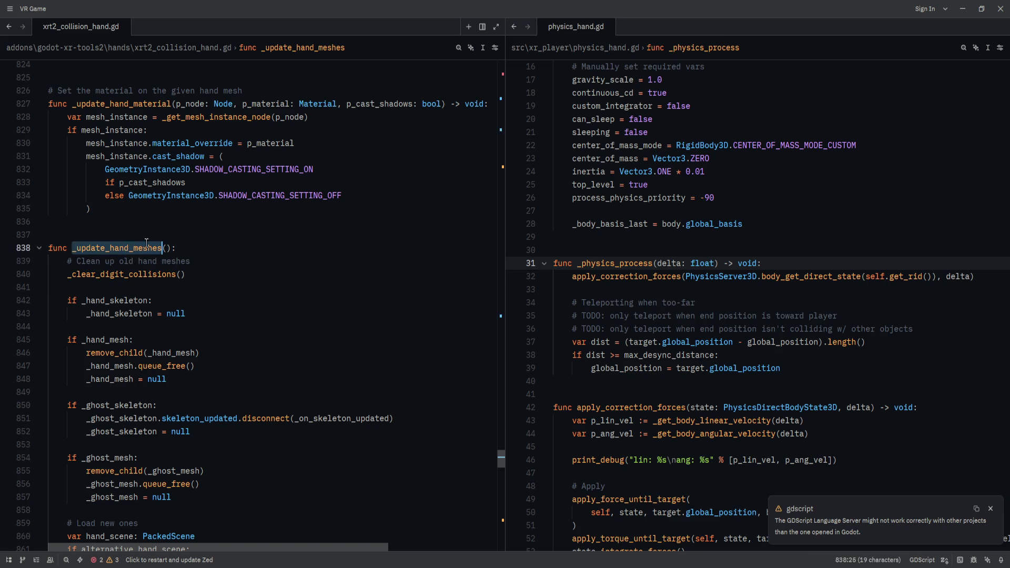
key("shift+Down")
key("shift+Down")
key("shift+Down")
left_click(240, 331)
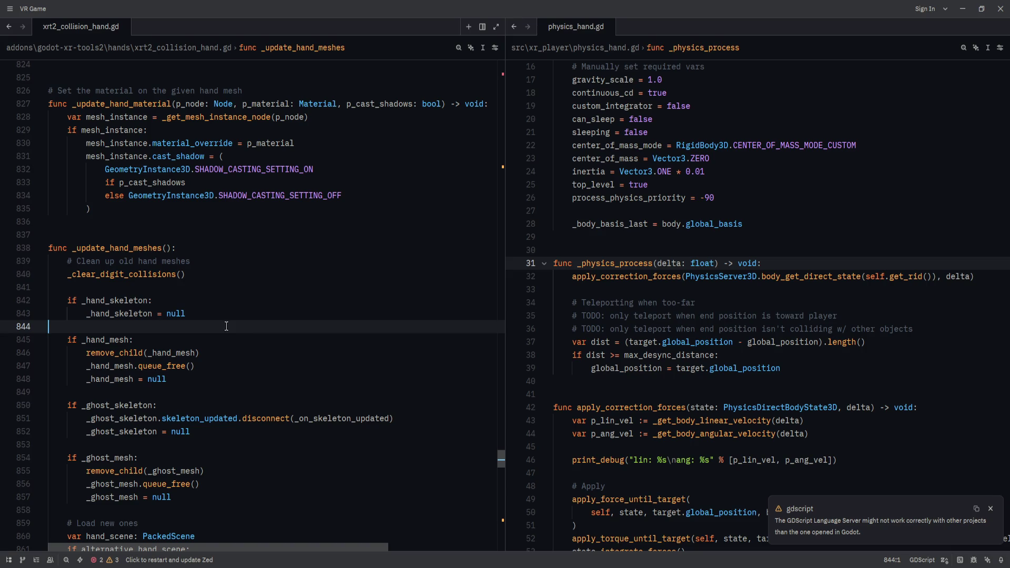
scroll(226, 326, "down", 8)
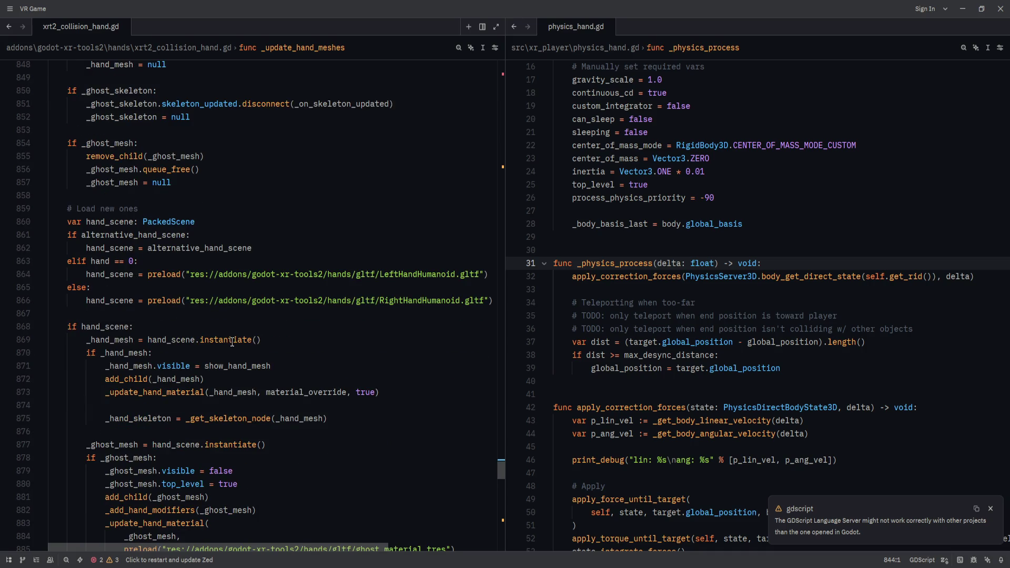
scroll(230, 344, "down", 4)
scroll(119, 204, "up", 10)
scroll(119, 204, "down", 14)
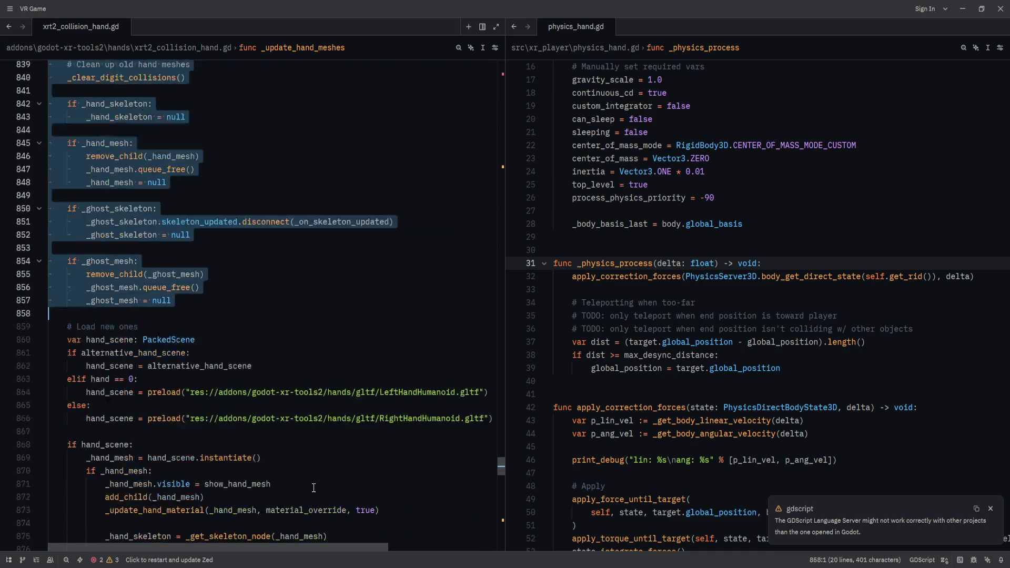
mouse_move(212, 406)
left_mouse_down()
mouse_move(254, 155)
mouse_move(247, 142)
left_mouse_up()
scroll(252, 154, "up", 9)
left_click(122, 127)
- Review the ghost material update, hand_mesh_changed.emit() and the _update_trackers() call
scroll(123, 128, "down", 9)
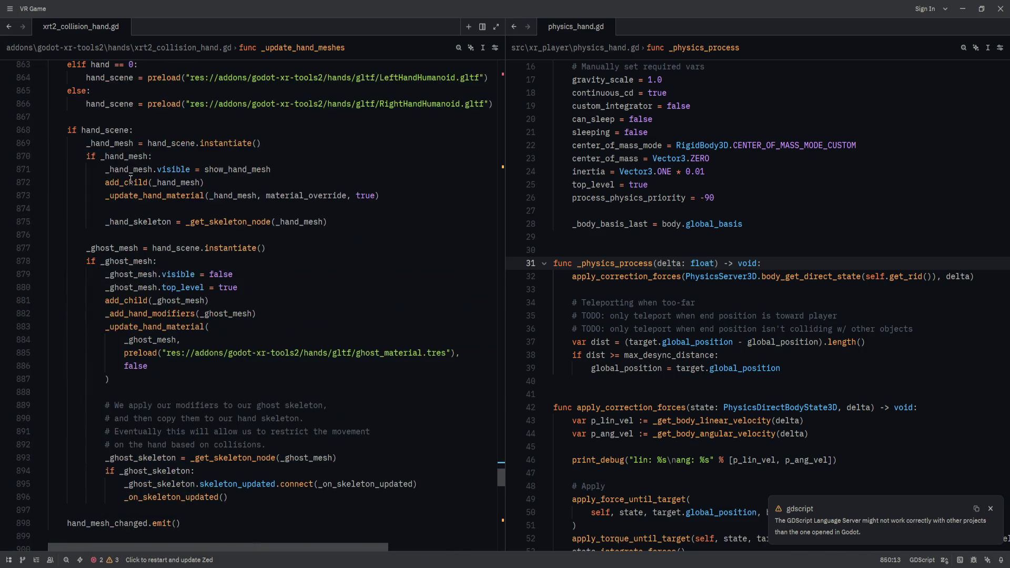
left_click(254, 273)
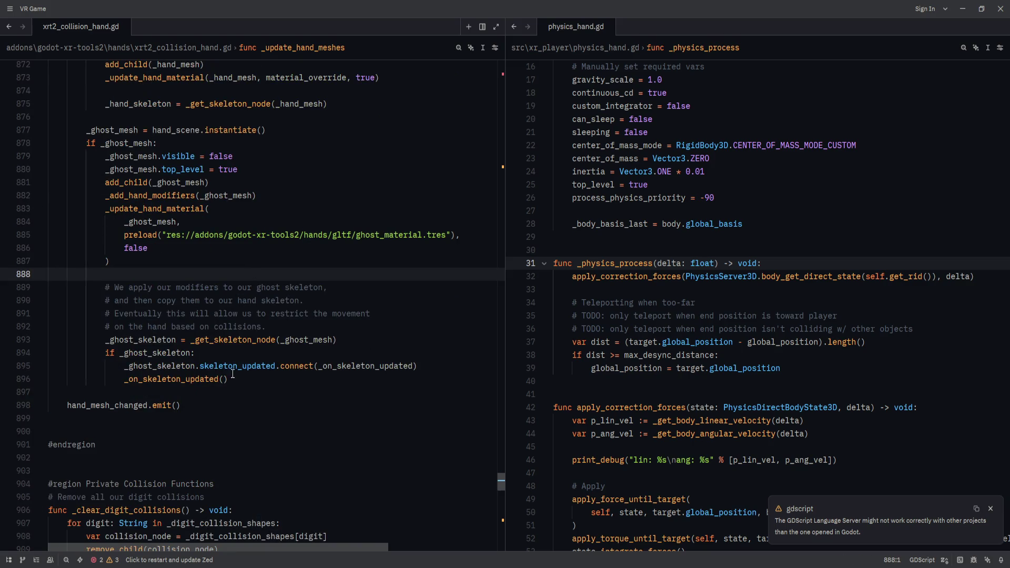
left_click(193, 405)
scroll(192, 406, "up", 12)
scroll(192, 392, "down", 15)
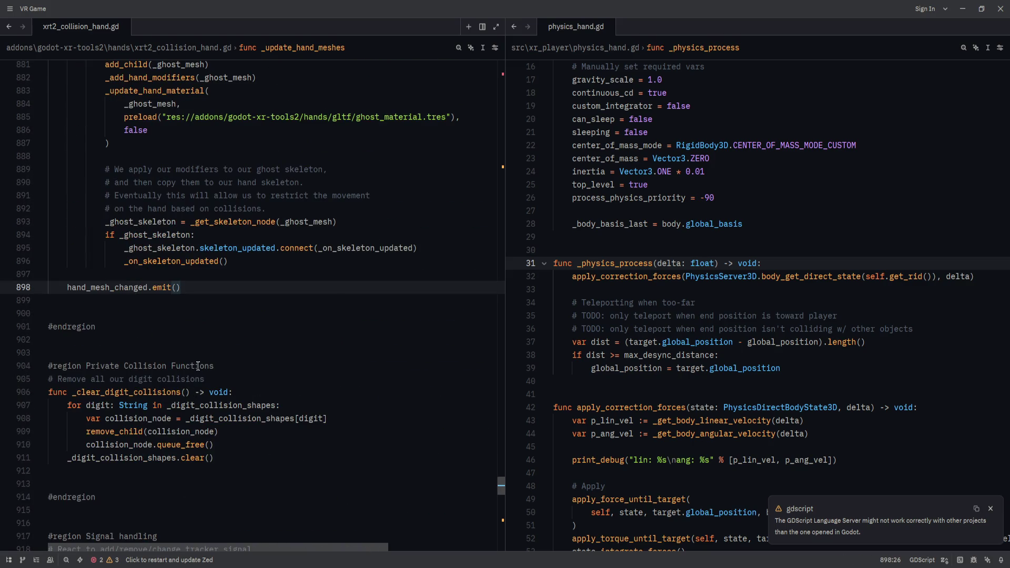
scroll(198, 367, "down", 5)
left_click(169, 380)
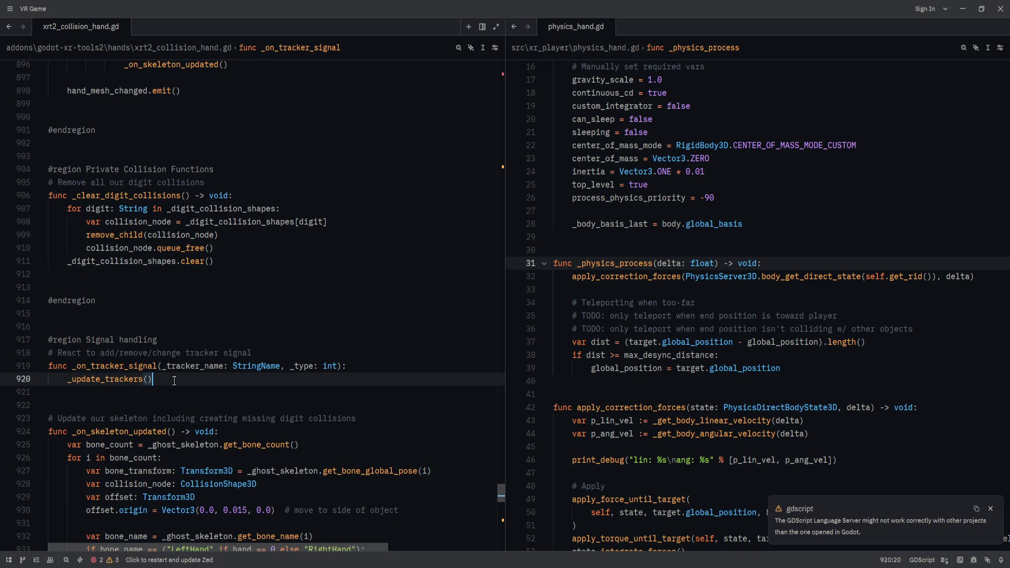
- Scroll down through the signal handlers to _on_skeleton_updated and _on_player_moved
scroll(170, 380, "down", 2)
left_click_drag(48, 353, 191, 367)
scroll(231, 407, "down", 1)
scroll(231, 407, "down", 1)
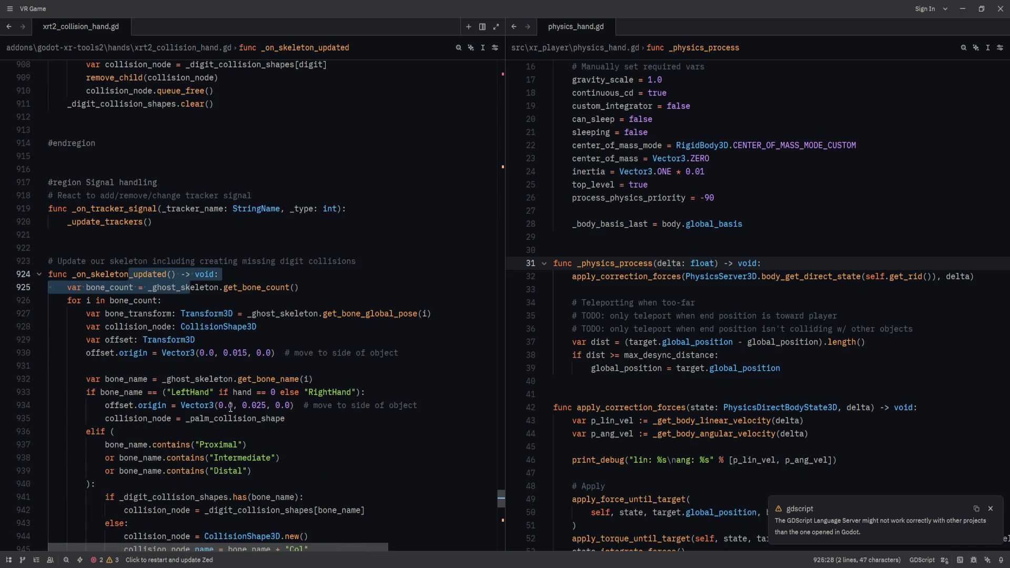
scroll(230, 407, "down", 12)
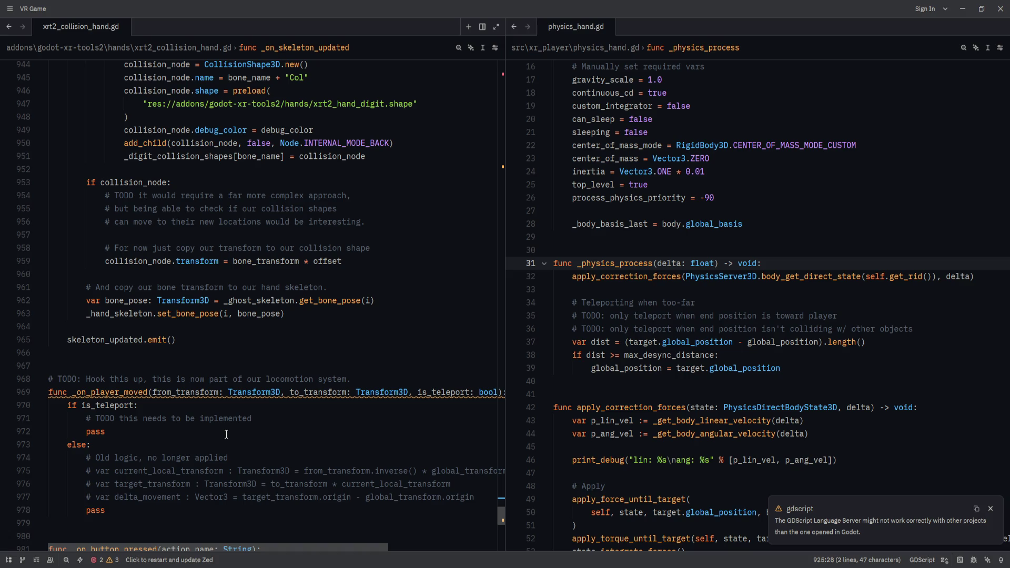
- Scroll through xrt2_collision_hand.gd and clear the existing text selection
scroll(221, 447, "down", 1)
left_click_drag(220, 470, 237, 337)
scroll(210, 416, "down", 5)
scroll(217, 416, "down", 5)
scroll(295, 411, "up", 10)
scroll(295, 411, "up", 9)
left_click(292, 392)
scroll(282, 448, "up", 8)
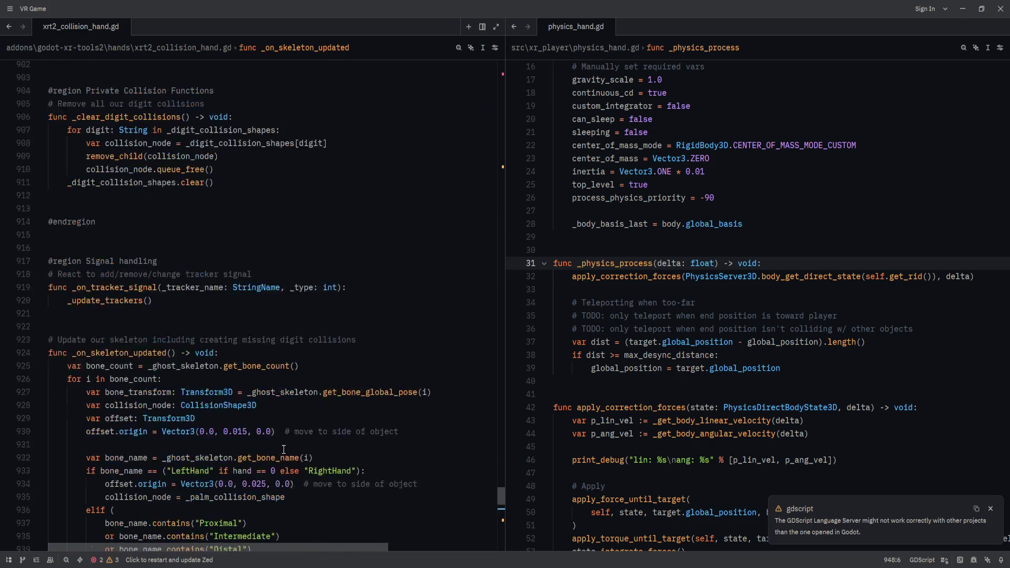
scroll(282, 448, "up", 8)
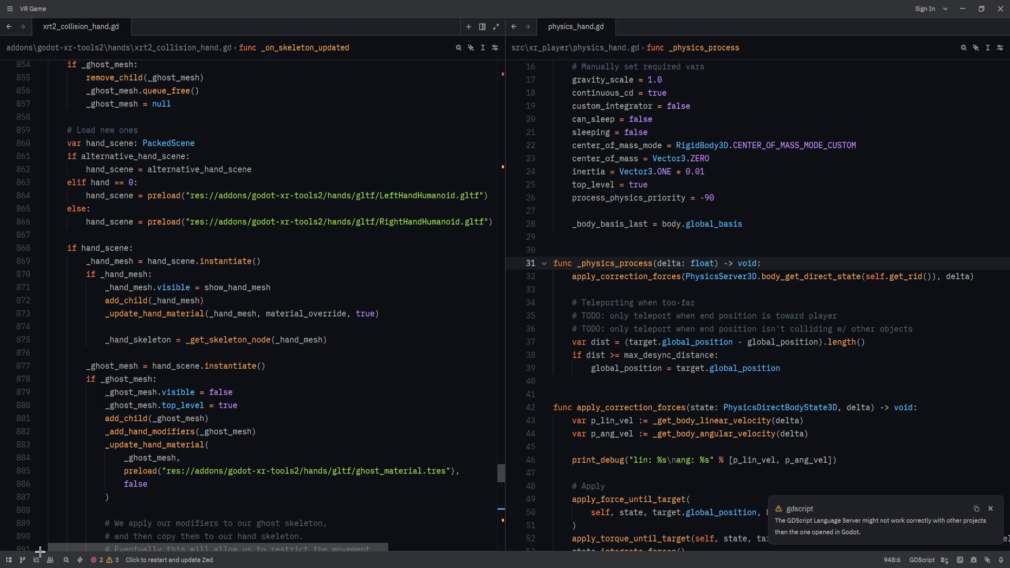
- Jump to _physics_process in xrt2_collision_hand.gd using the file's symbol list
left_click(36, 560)
scroll(75, 387, "up", 3)
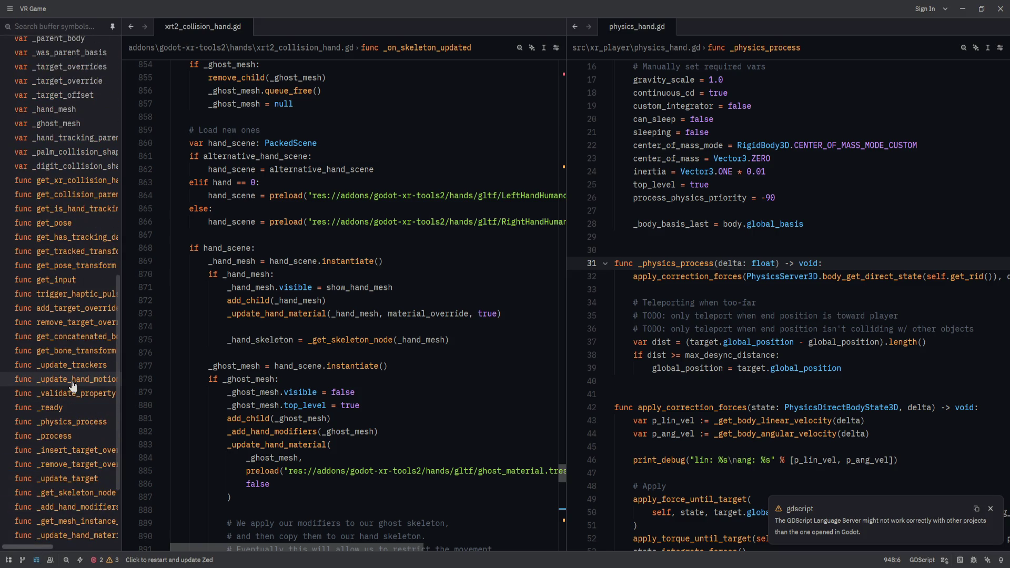
left_click(74, 421)
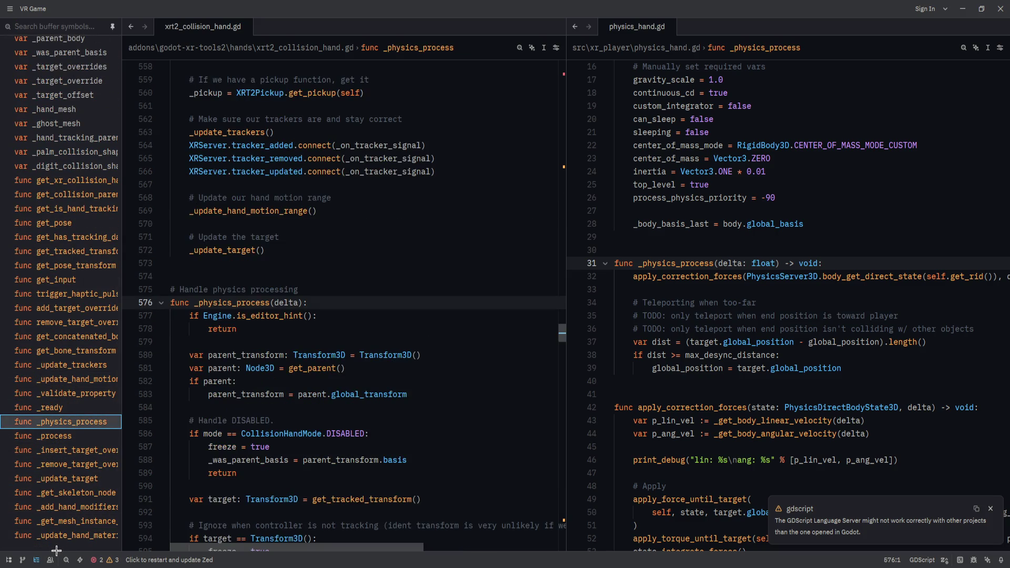
left_click(36, 560)
left_click(53, 316)
left_click(53, 303)
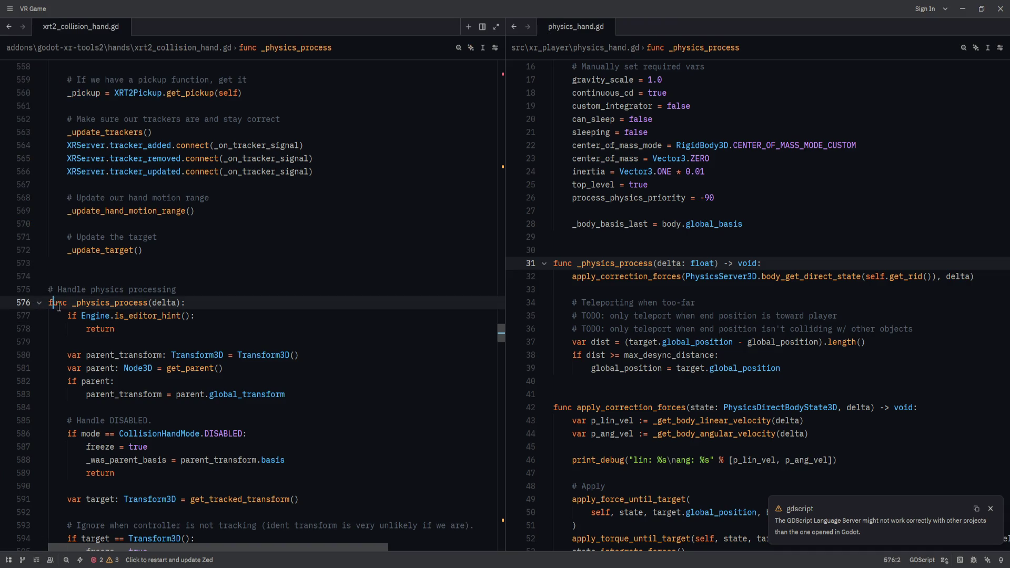
right_click(6, 306)
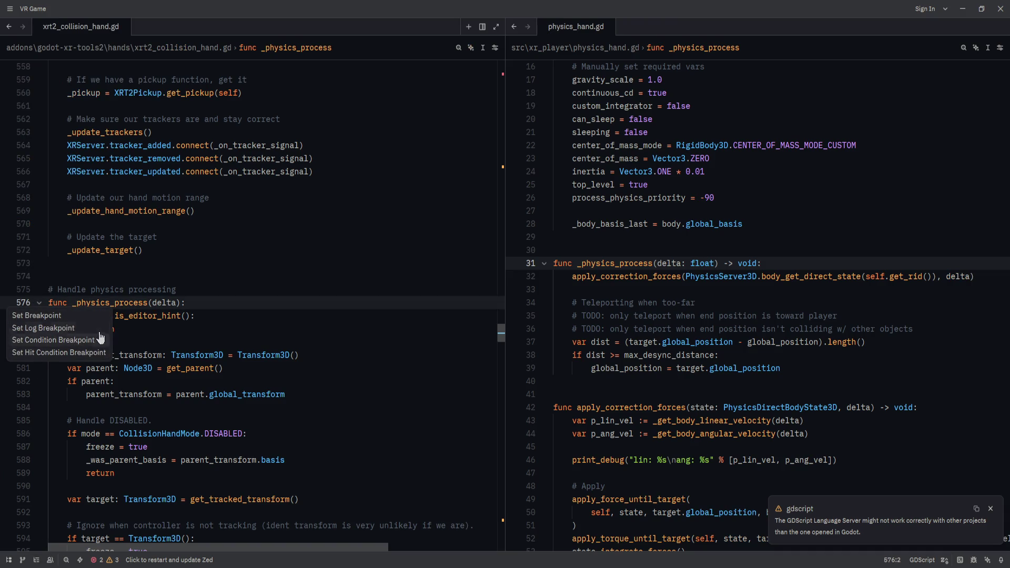
left_click(254, 307)
- Highlight every use of parent_transform, with physics_hand.gd's caret at the end of line 31
scroll(192, 413, "down", 1)
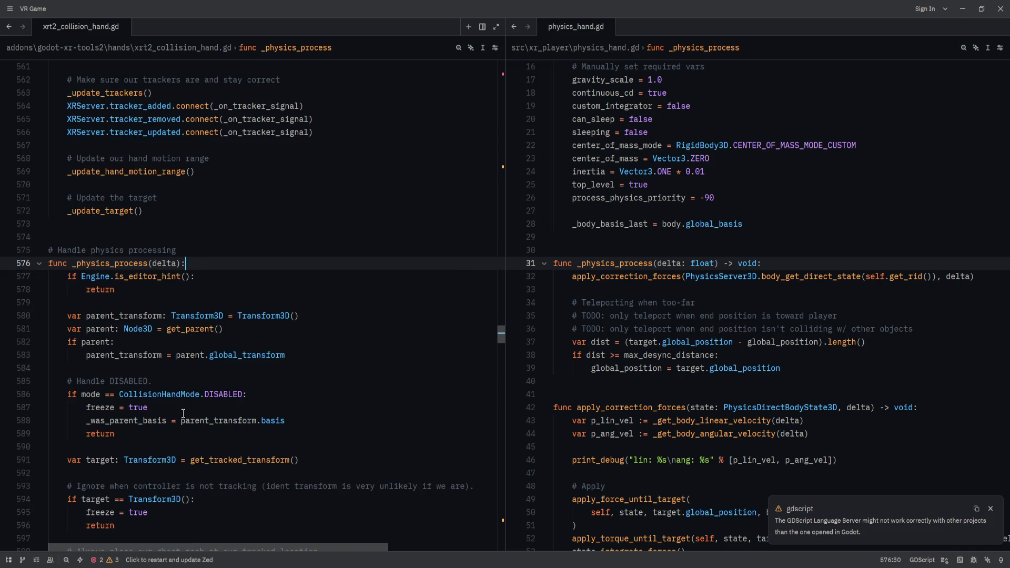
scroll(188, 409, "down", 1)
left_click(287, 277)
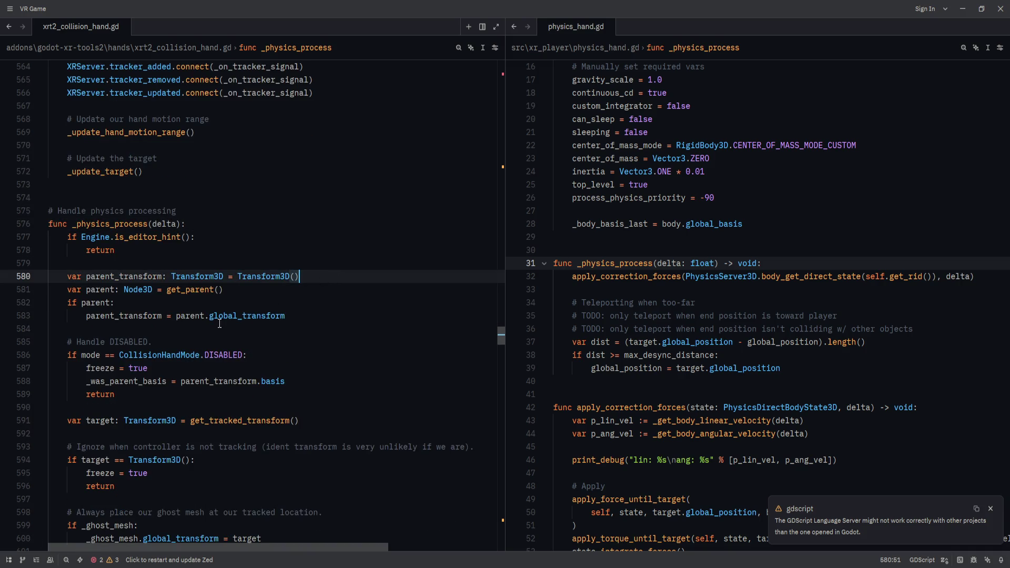
left_click(778, 290)
left_click(796, 265)
double_click(138, 316)
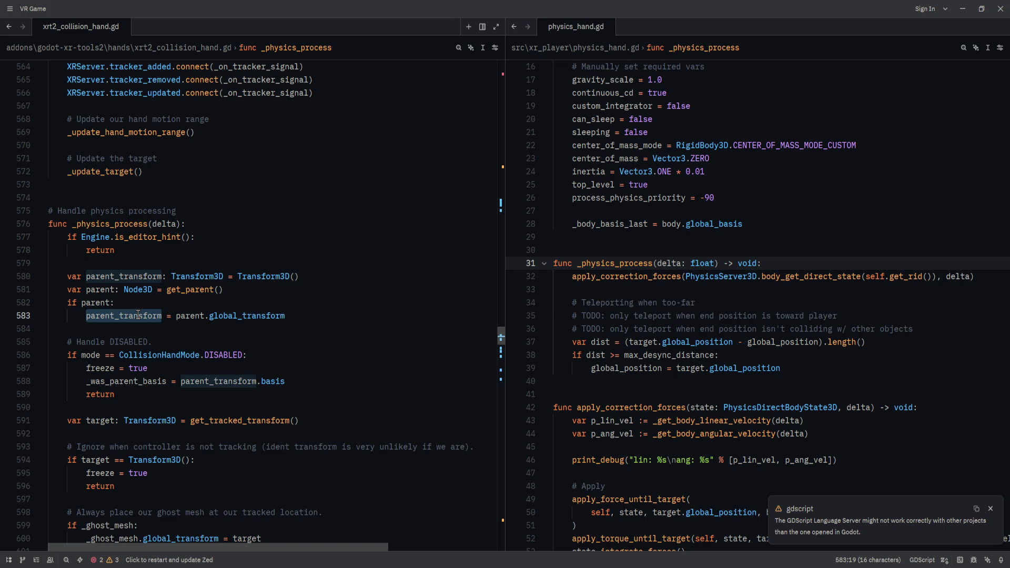
scroll(138, 315, "down", 1)
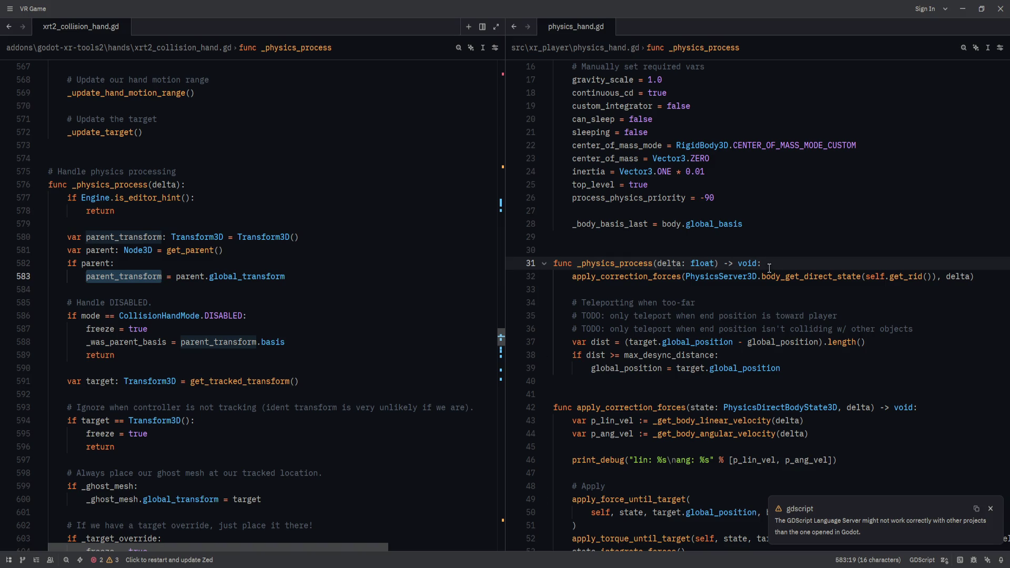
- Add 'var parent_xf := get_parent().global_transform' and 'var target_xf := get_tracked_transform()' under the header
left_click(821, 269)
key("Return")
key("Return")
key("Up")
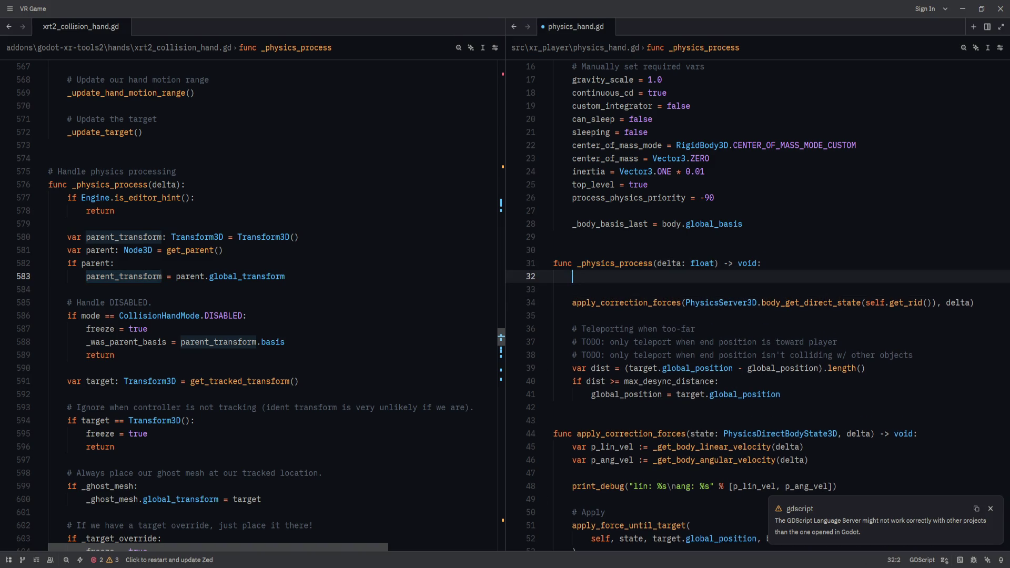
type("va")
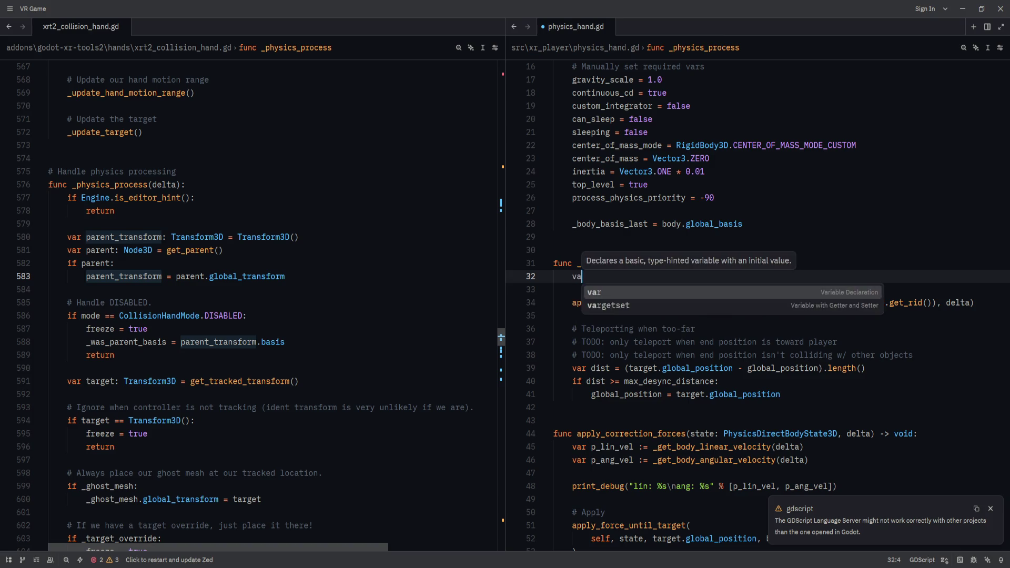
type("r parent_x")
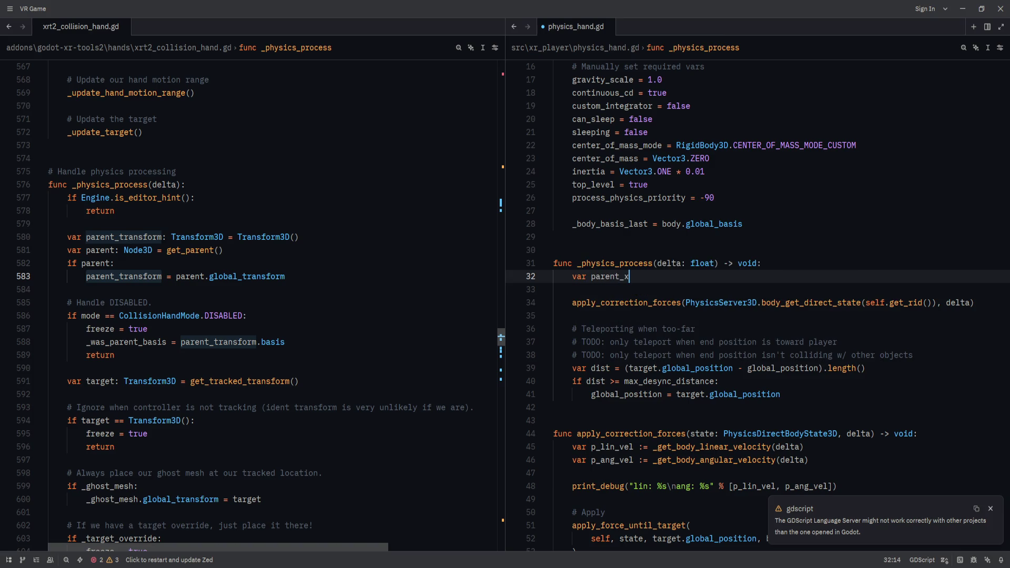
type("f := ")
type("get_parent().")
type("global_transfor")
type("m")
key("Return")
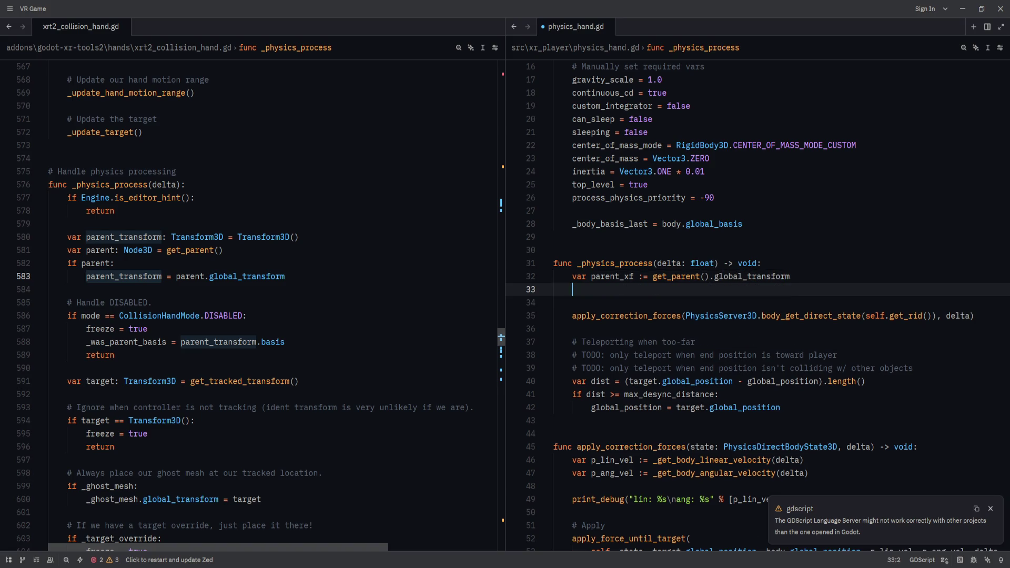
type("var ")
type("target_xf := get_tracked")
type("_")
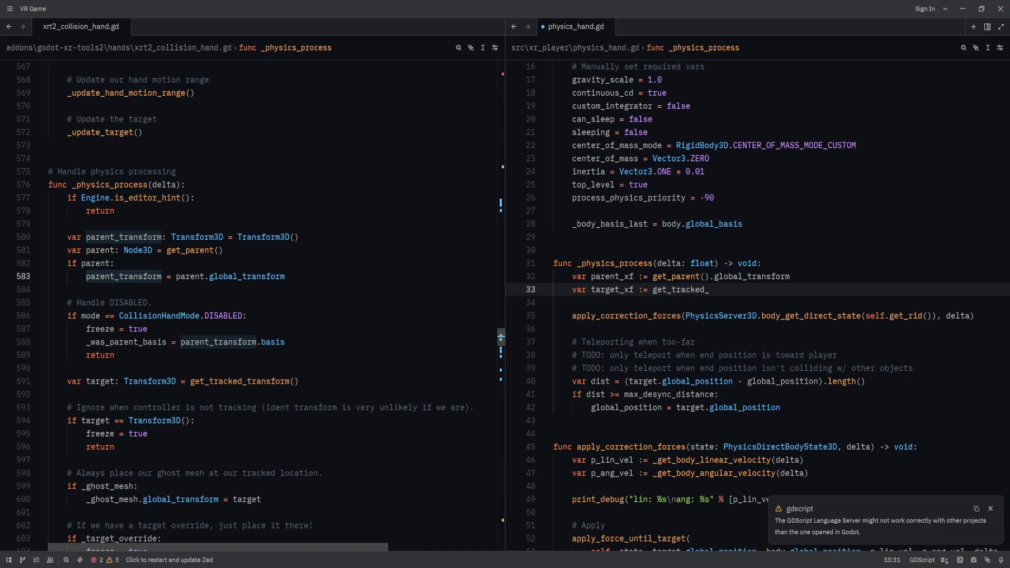
type("transform()")
scroll(815, 272, "down", 7)
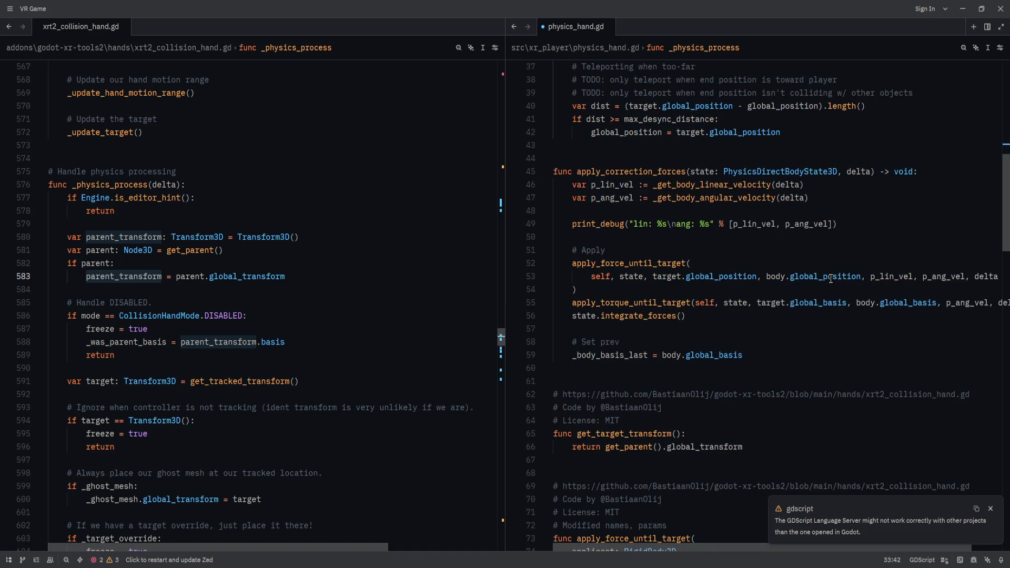
- Append '-> Transform3D' to get_target_transform's signature and save physics_hand.gd
left_click(680, 433)
type("-> Tra")
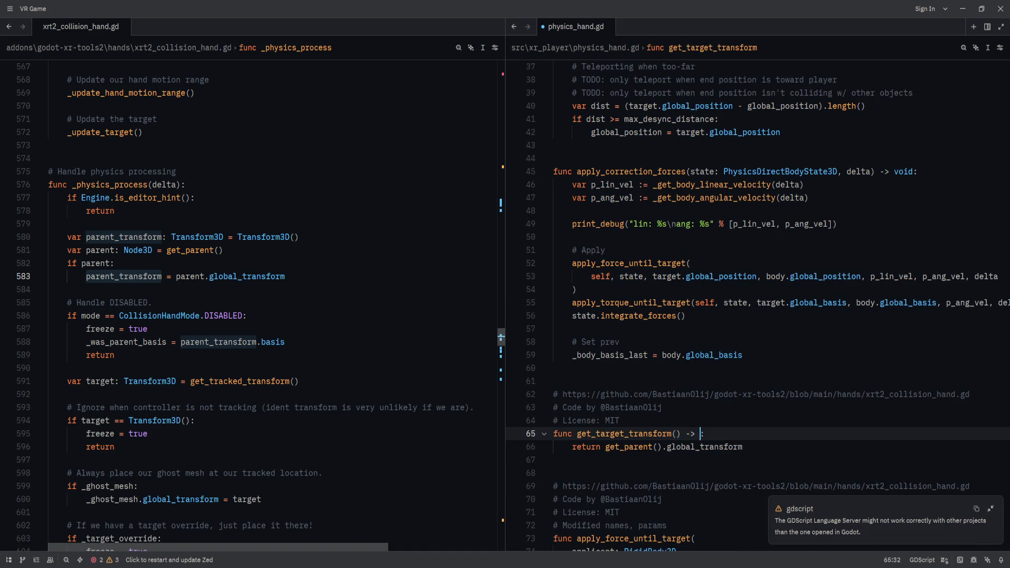
type("nsform3D")
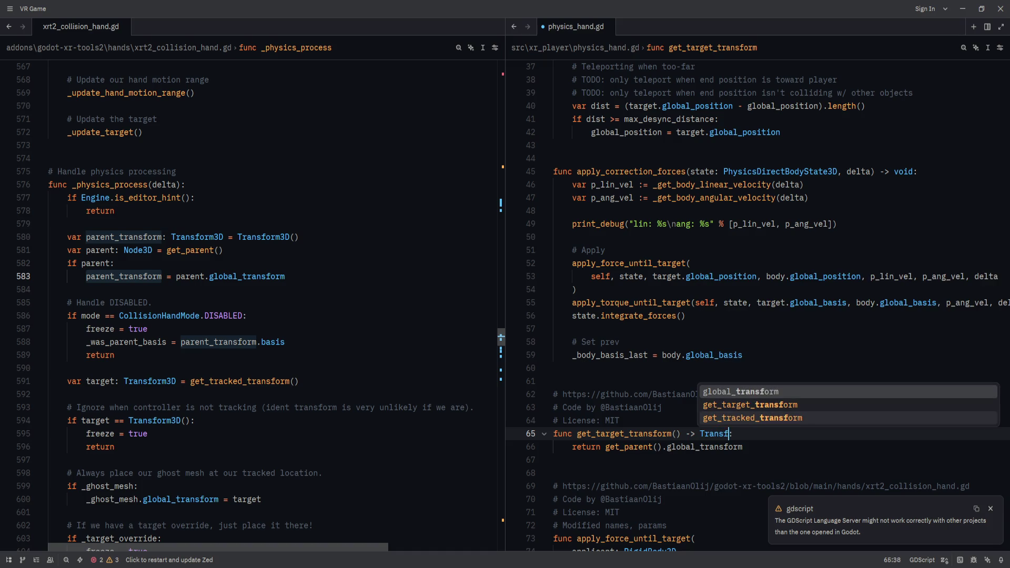
key("ctrl+s")
- Check the script in the Godot editor, then return to the target_xf line in Zed
scroll(708, 313, "up", 11)
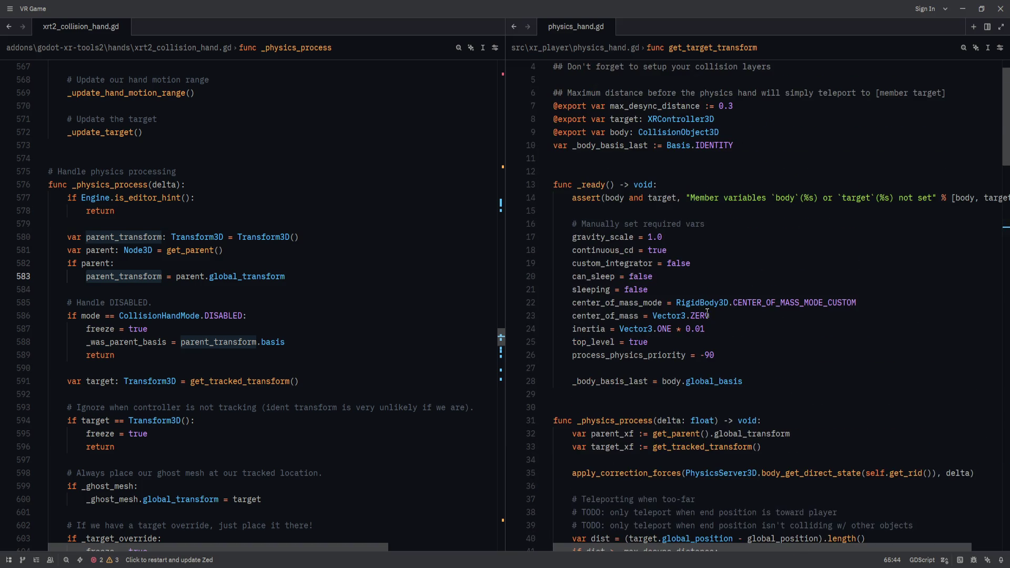
left_click(708, 313)
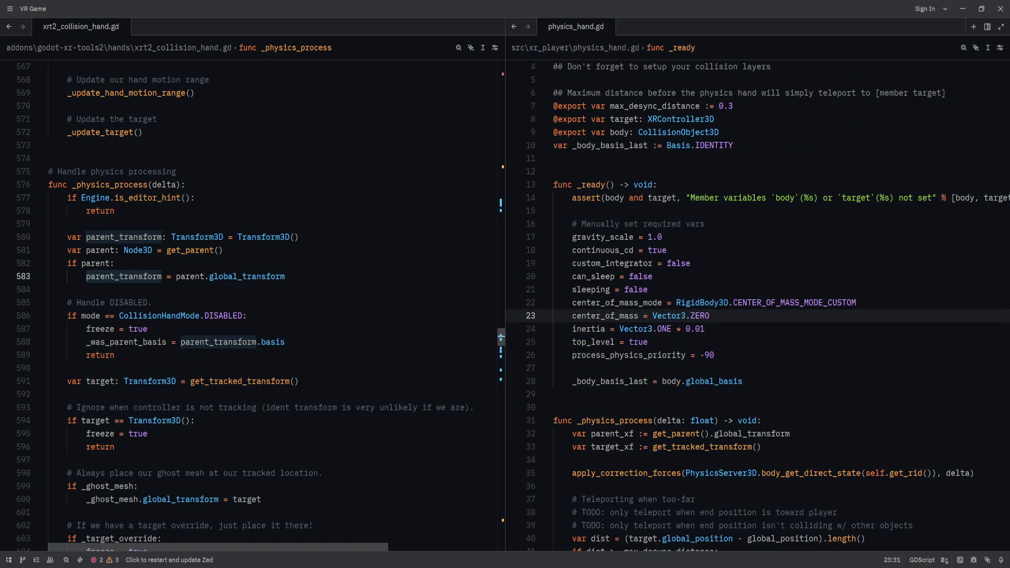
key("alt+Tab")
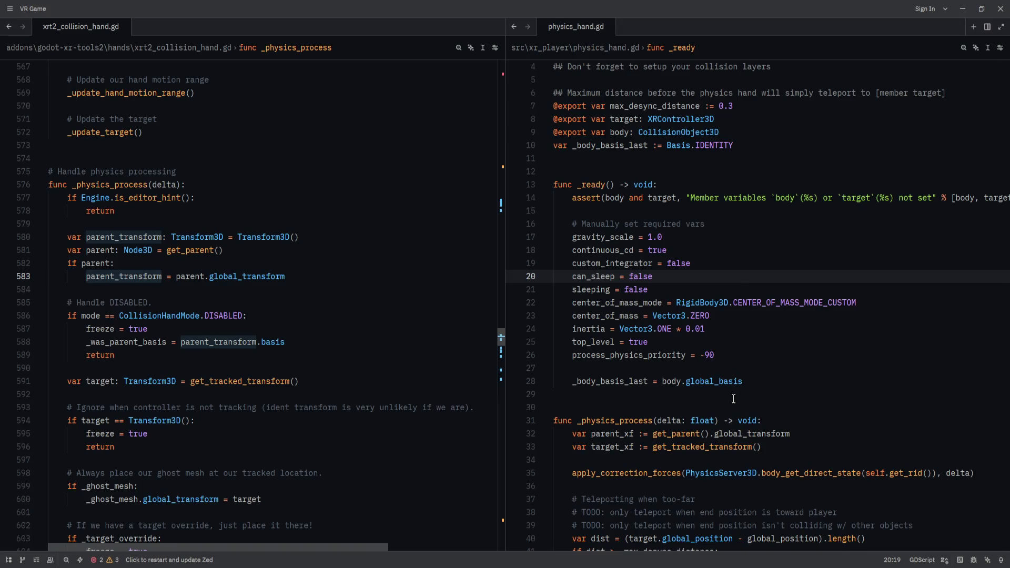
scroll(734, 399, "down", 4)
left_click(830, 289)
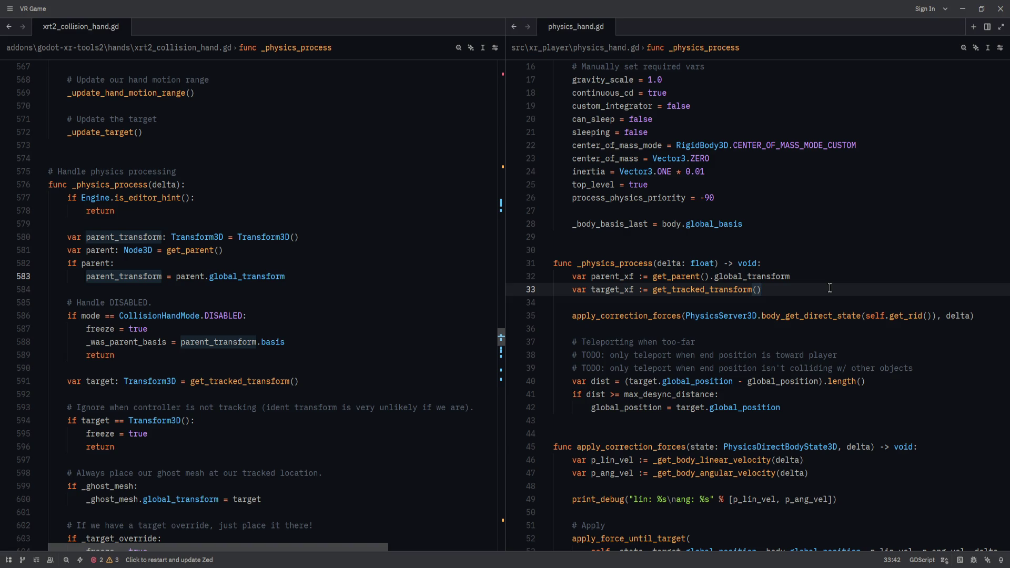
scroll(379, 330, "down", 3)
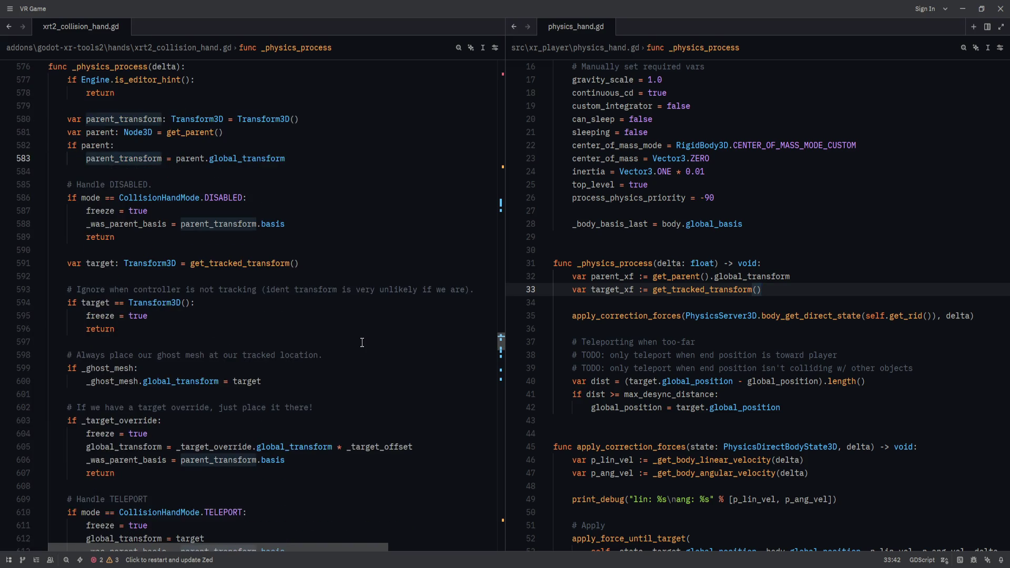
scroll(362, 342, "down", 1)
mouse_move(127, 368)
left_mouse_down()
mouse_move(95, 381)
mouse_move(136, 421)
mouse_move(115, 434)
left_mouse_up()
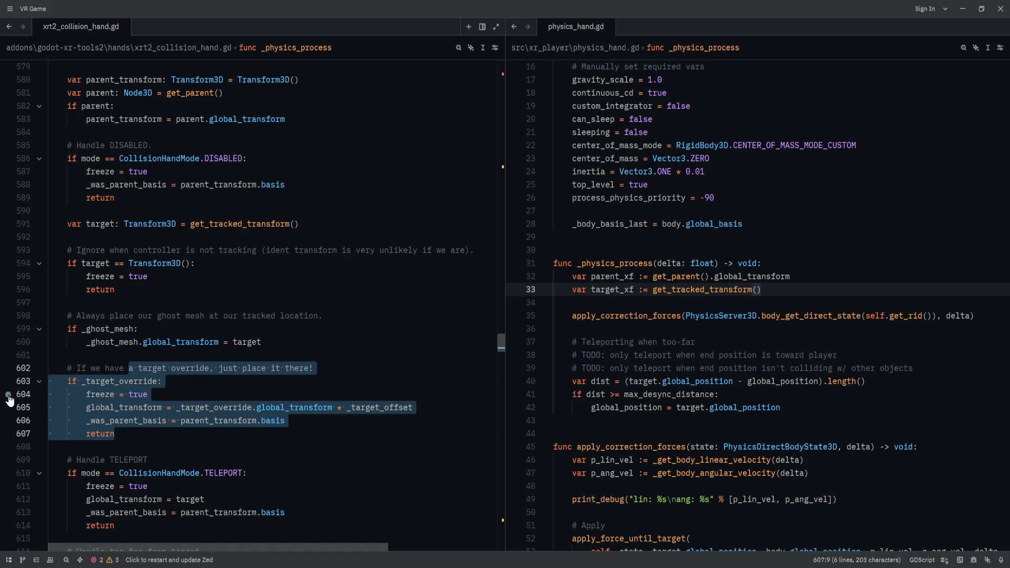
left_click(225, 396)
scroll(218, 419, "down", 2)
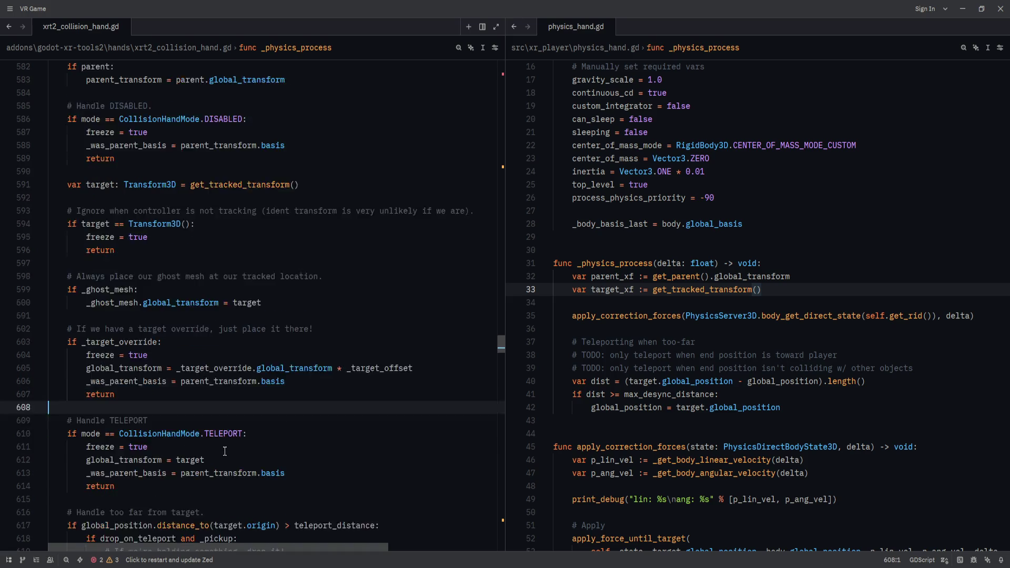
left_click(272, 390)
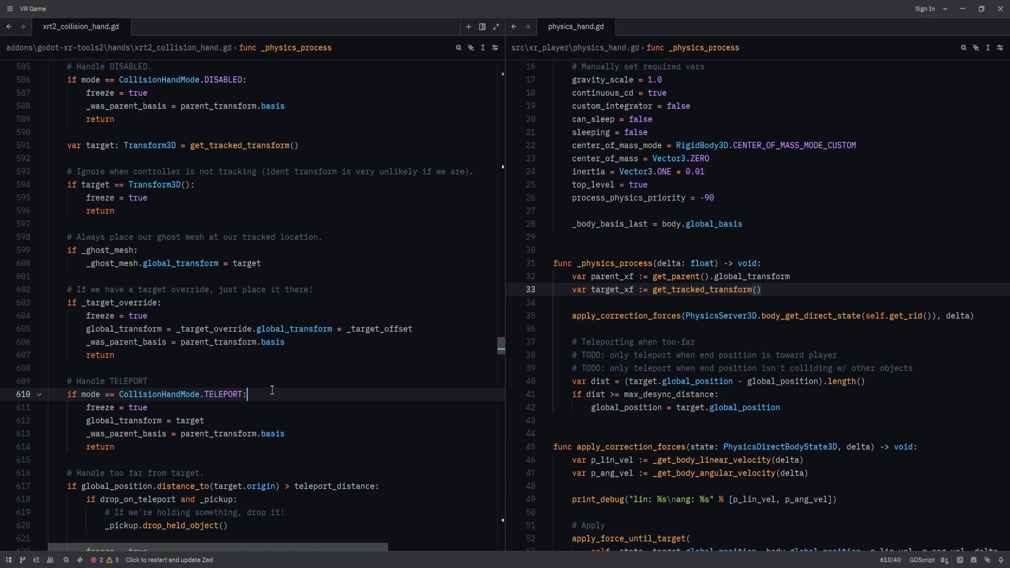
left_click(292, 383)
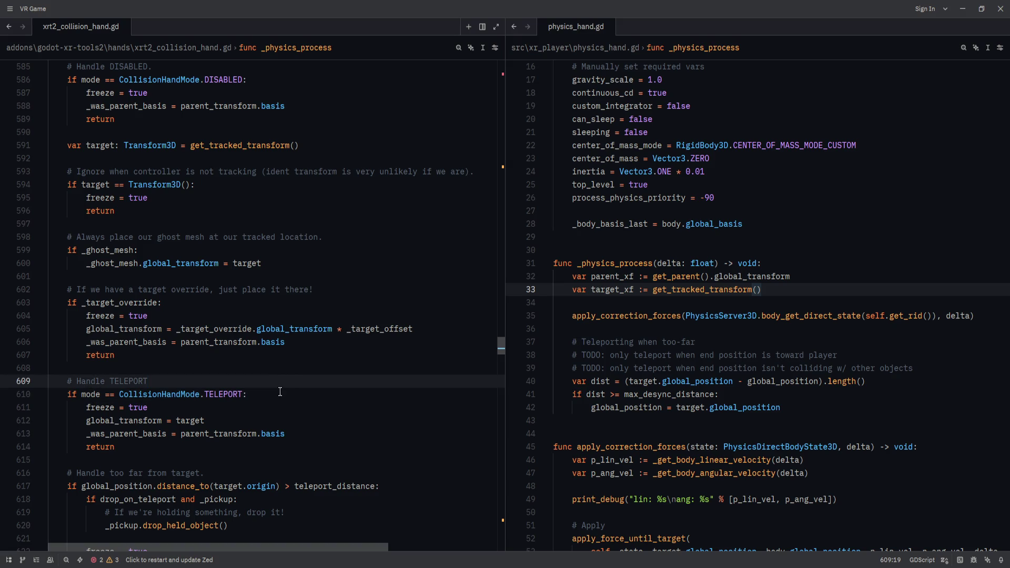
scroll(311, 414, "down", 1)
left_click_drag(106, 345, 182, 421)
left_click(195, 415)
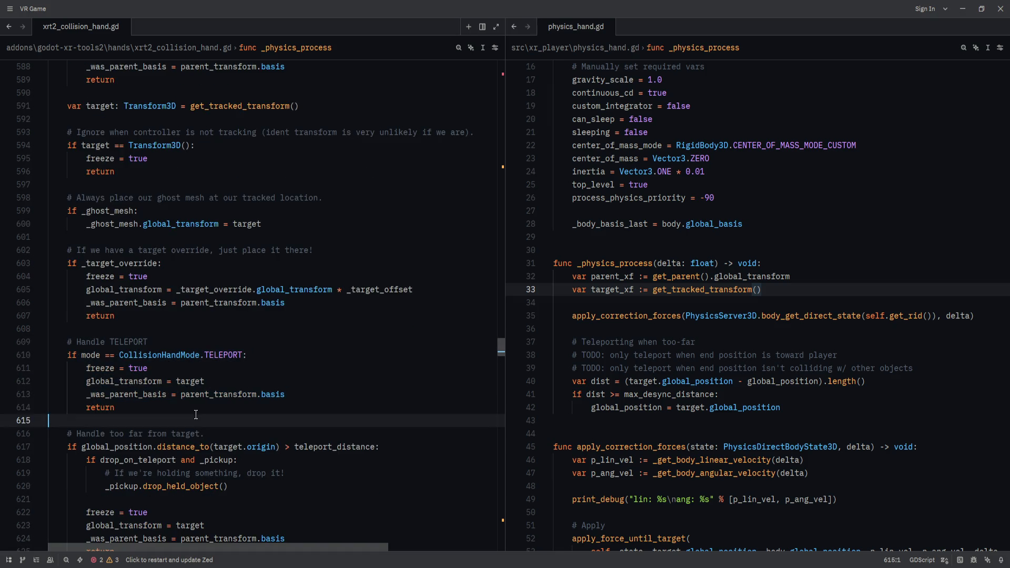
scroll(196, 415, "down", 2)
left_click_drag(146, 356, 210, 470)
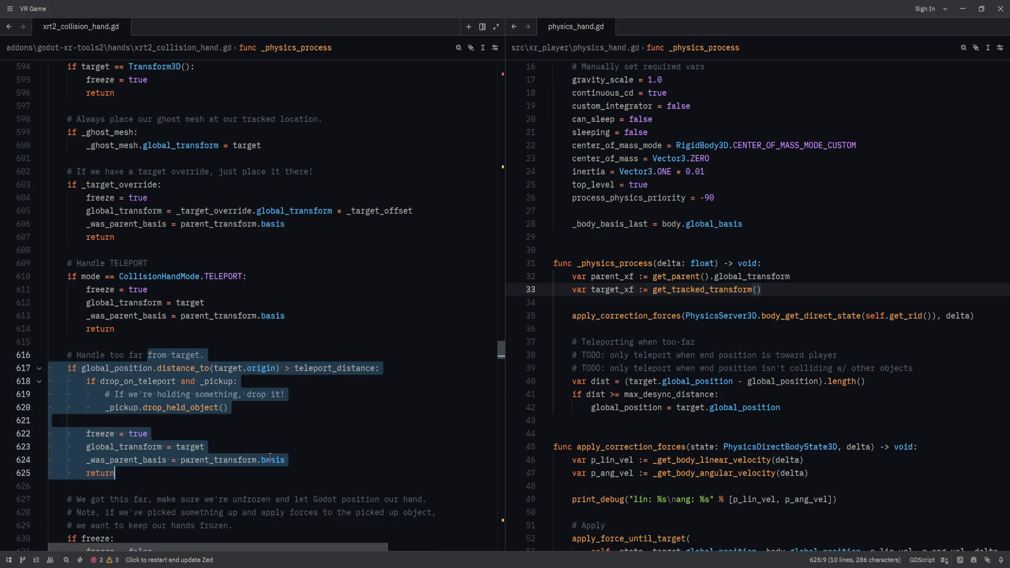
scroll(315, 409, "down", 2)
left_click(279, 406)
left_click(290, 400)
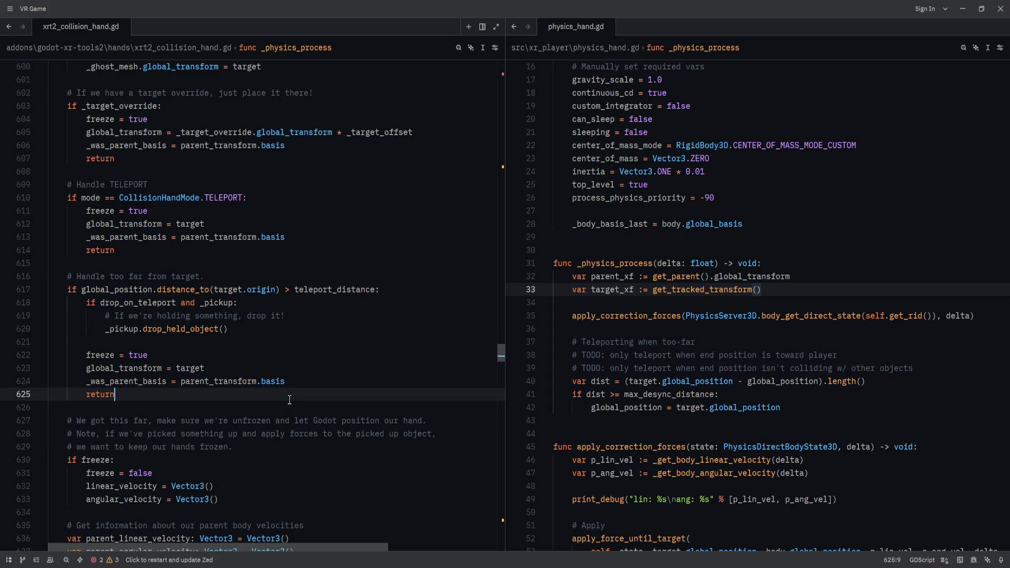
left_click_drag(119, 421, 248, 448)
left_click(334, 463)
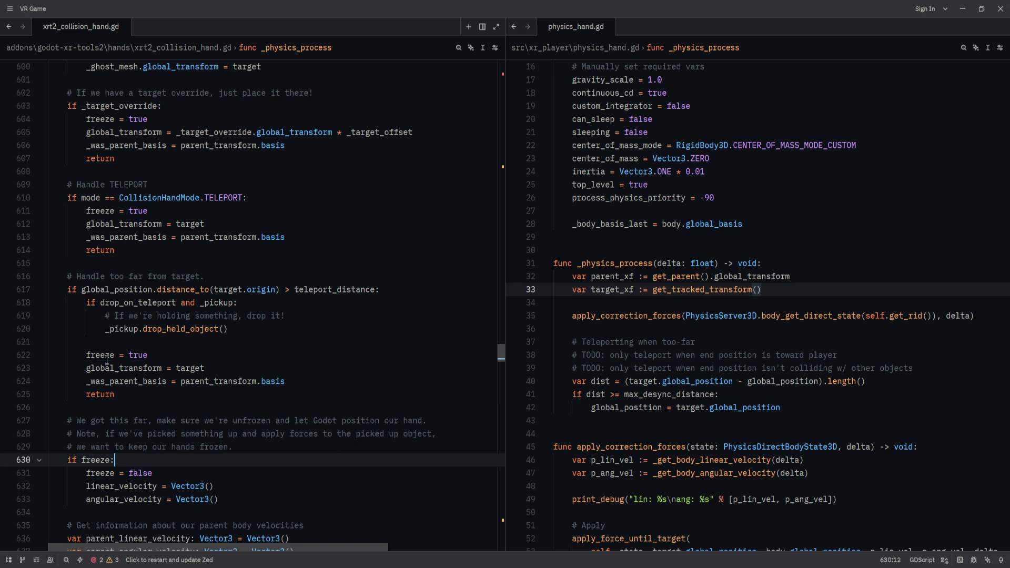
left_click_drag(80, 290, 376, 290)
left_click(357, 290)
left_click_drag(143, 311, 231, 330)
left_click_drag(69, 351, 179, 400)
left_click(179, 400)
left_click_drag(76, 447, 222, 498)
left_click(222, 498)
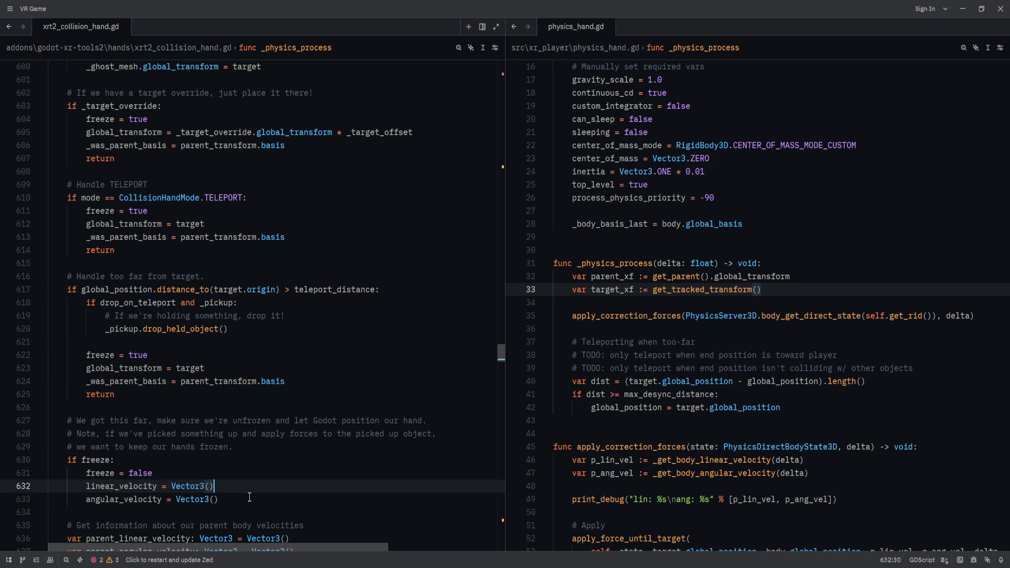
scroll(253, 458, "down", 2)
scroll(271, 415, "down", 1)
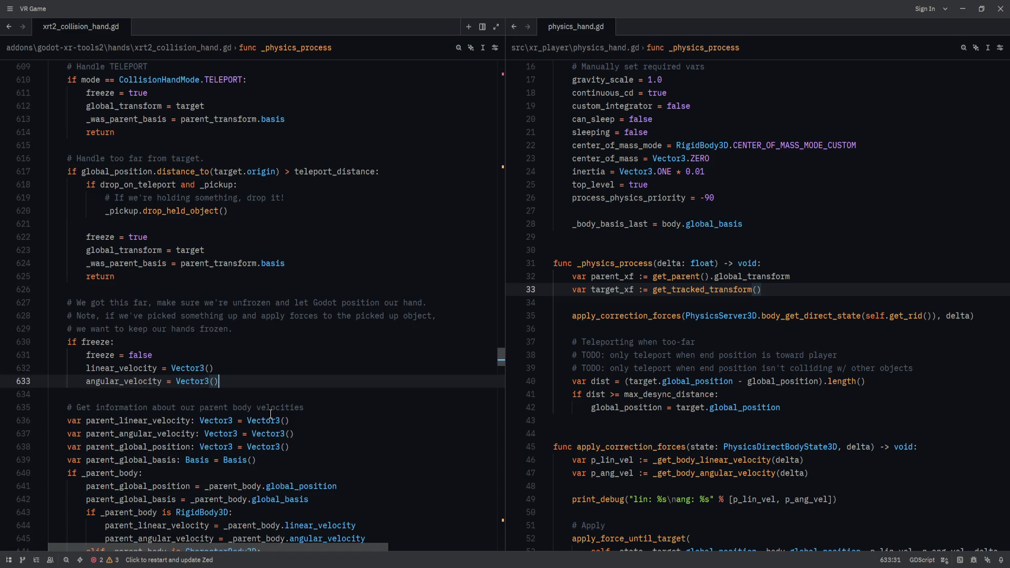
left_click(732, 330)
left_click(846, 393)
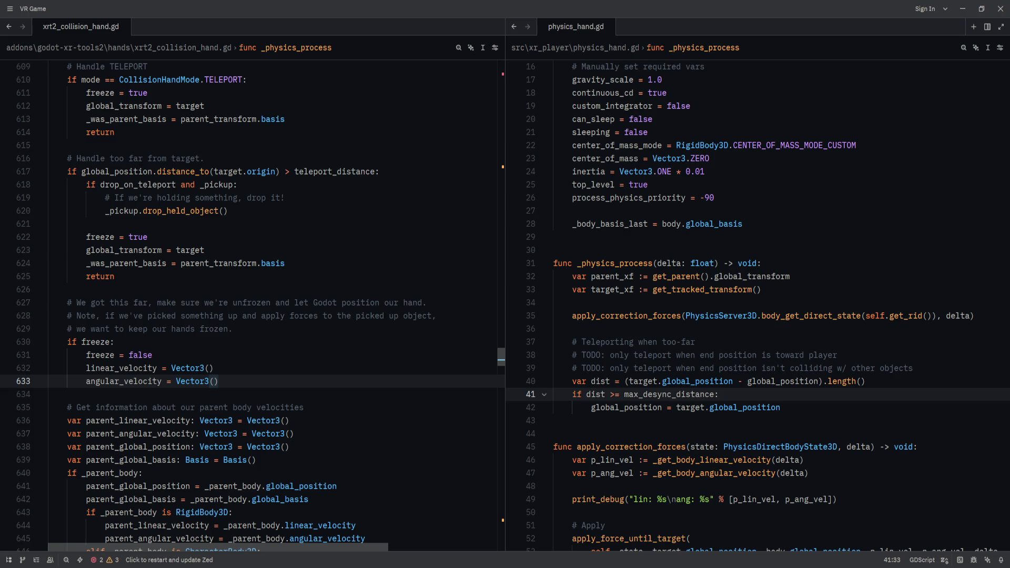
key("Return")
- In the teleport branch, add 'freeze = true' and a _body_basis_last line after global_position
type("freeze -")
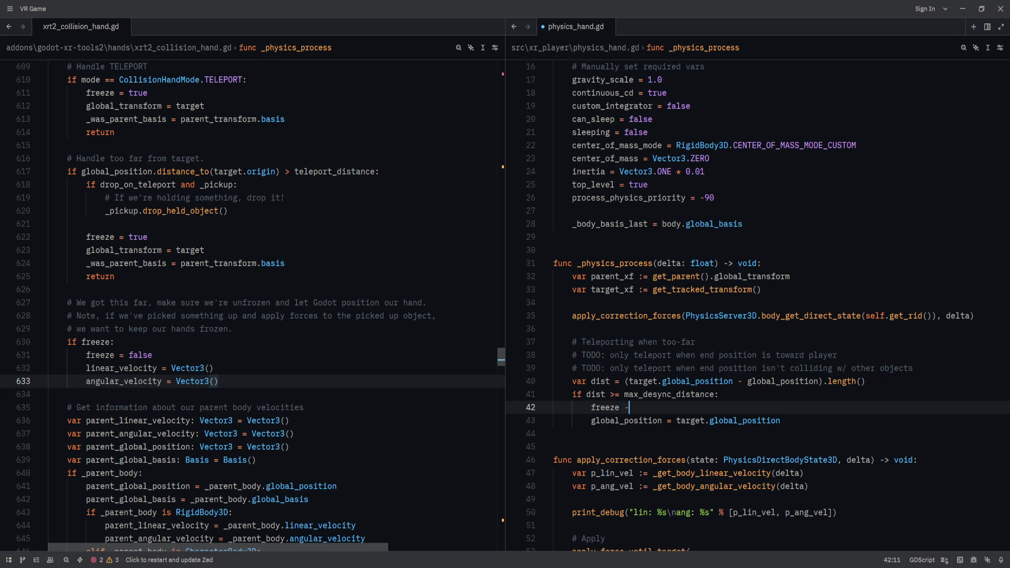
key("BackSpace")
type("= true")
key("Escape")
key("Down")
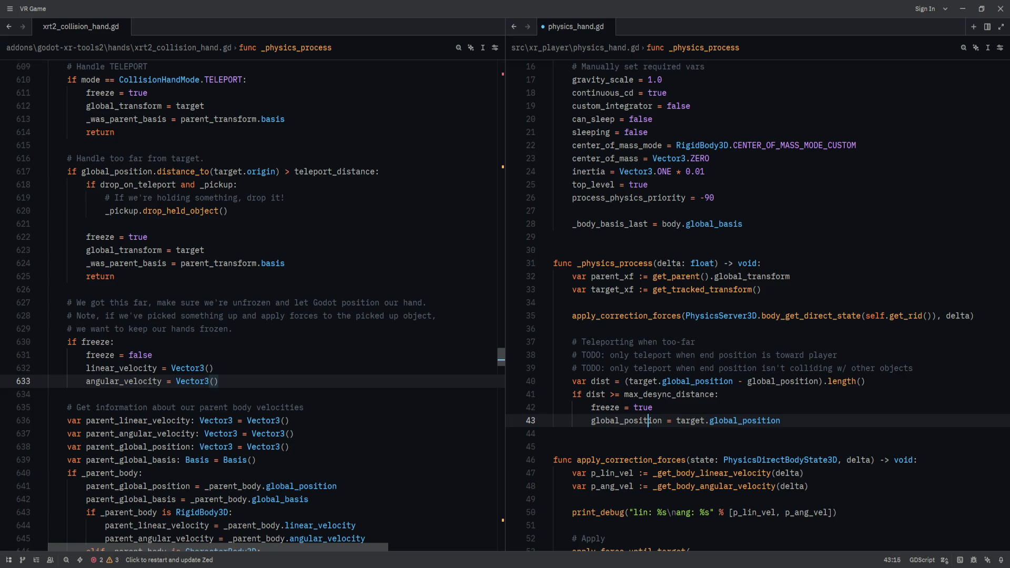
key("End")
key("Return")
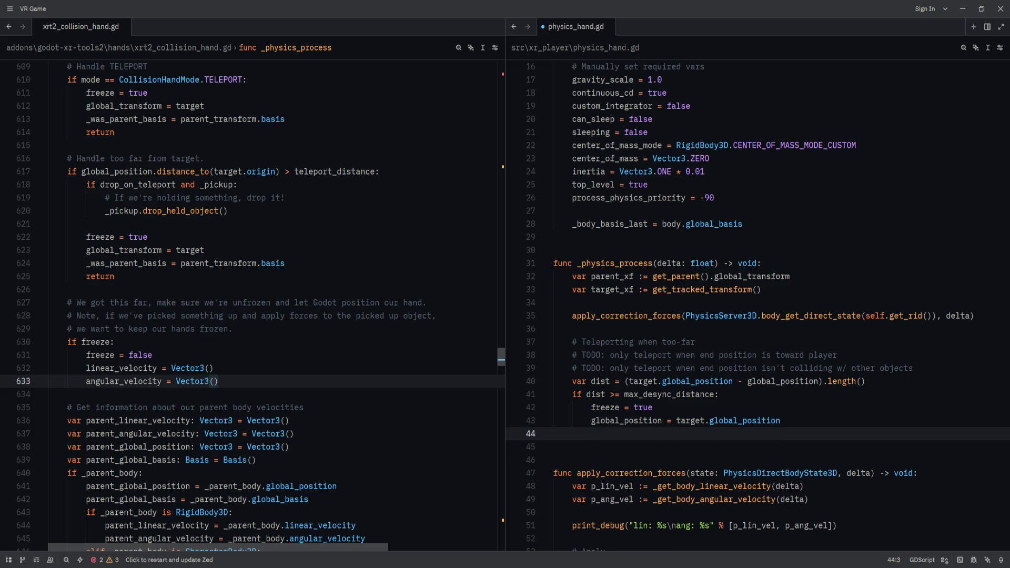
type("_pare")
key("BackSpace")
key("BackSpace")
key("BackSpace")
type("body")
key("Tab")
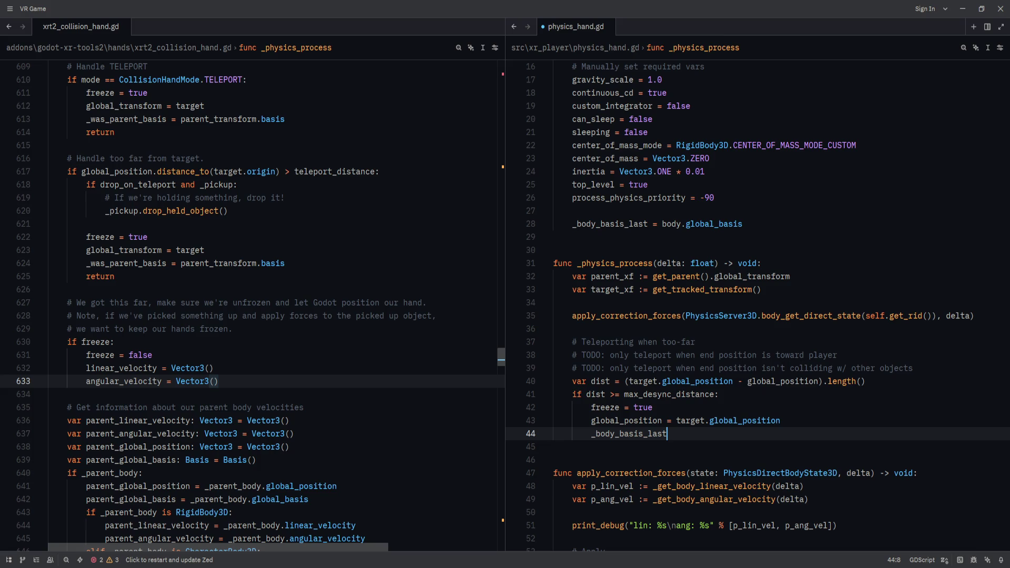
- Assign '_parent_basis_last = get_parent().global_basis' in _ready
double_click(148, 262)
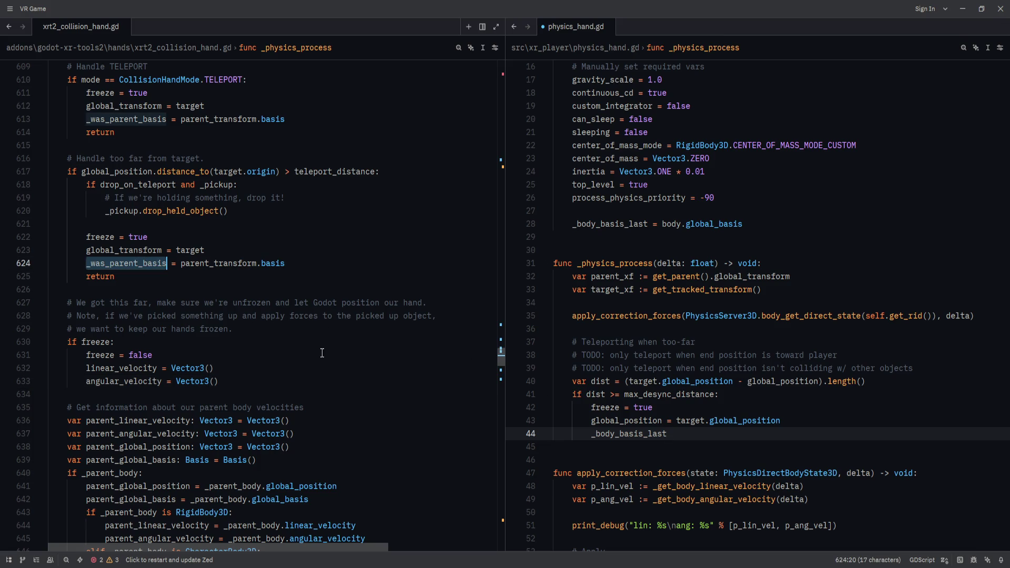
scroll(322, 354, "up", 4)
scroll(391, 381, "up", 3)
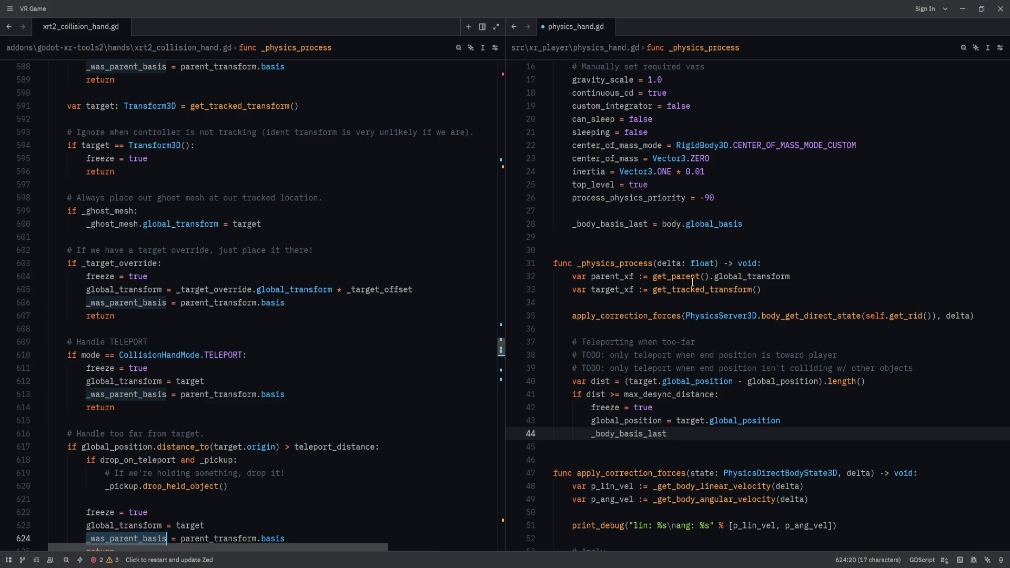
left_click(814, 230)
key("Return")
type("_parent")
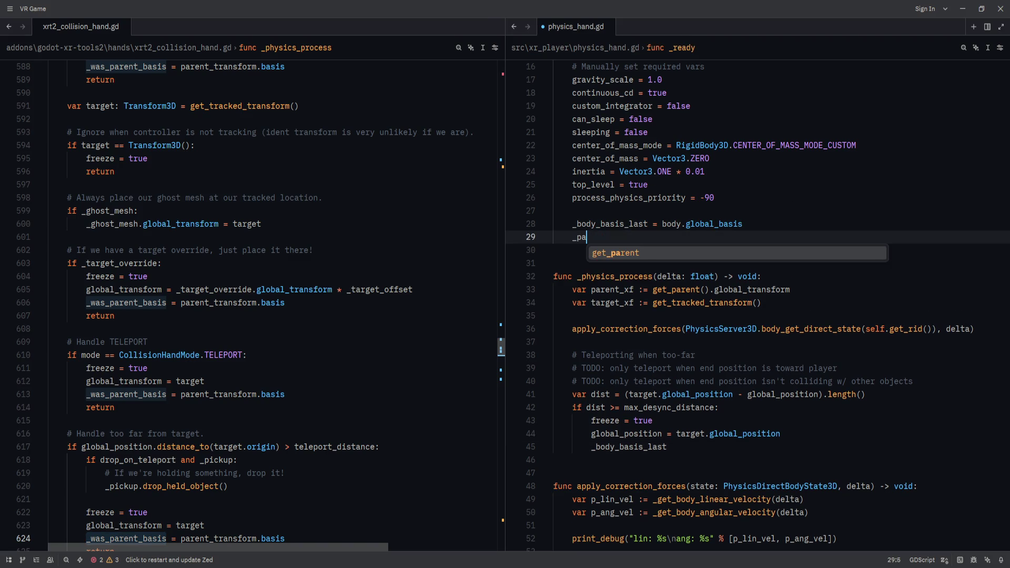
type("_basis_last = ")
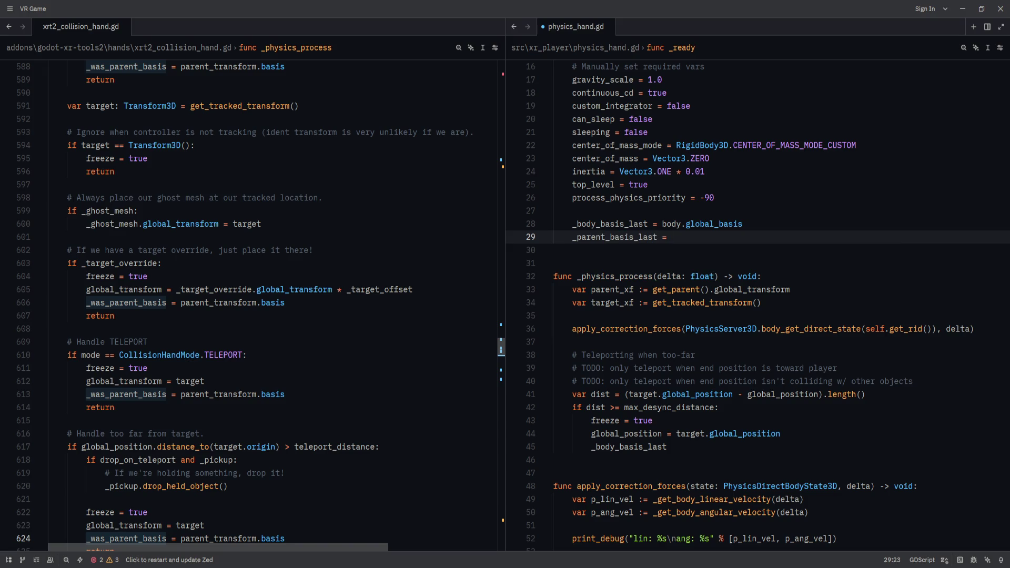
type("get_parent().gl")
type("obal_basis")
- Declare the member variable _parent_basis_last initialised to Basis.IDENTITY
double_click(590, 237)
key("ctrl+c")
scroll(648, 254, "up", 5)
left_click(645, 194)
type("var")
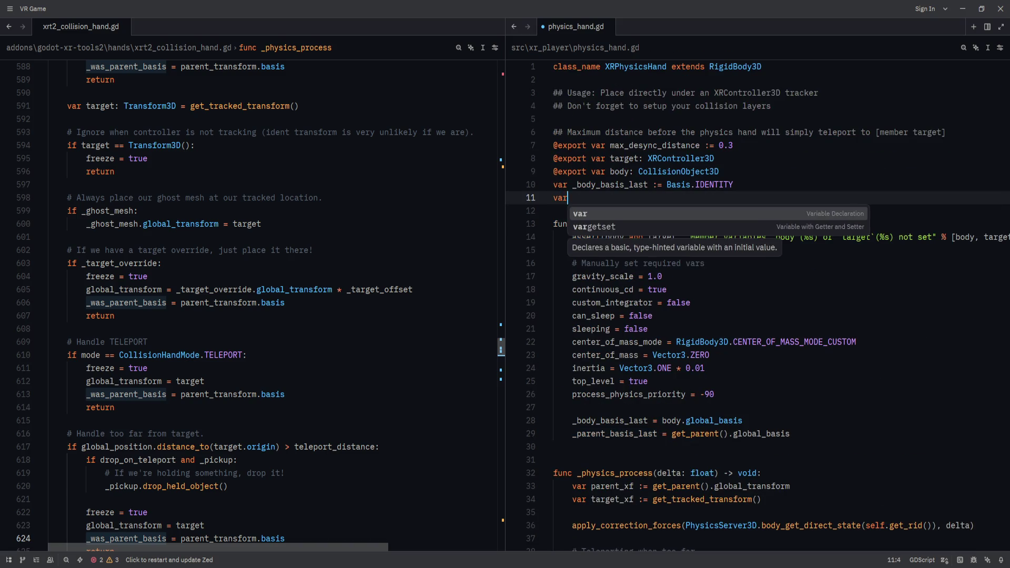
key("ctrl+v")
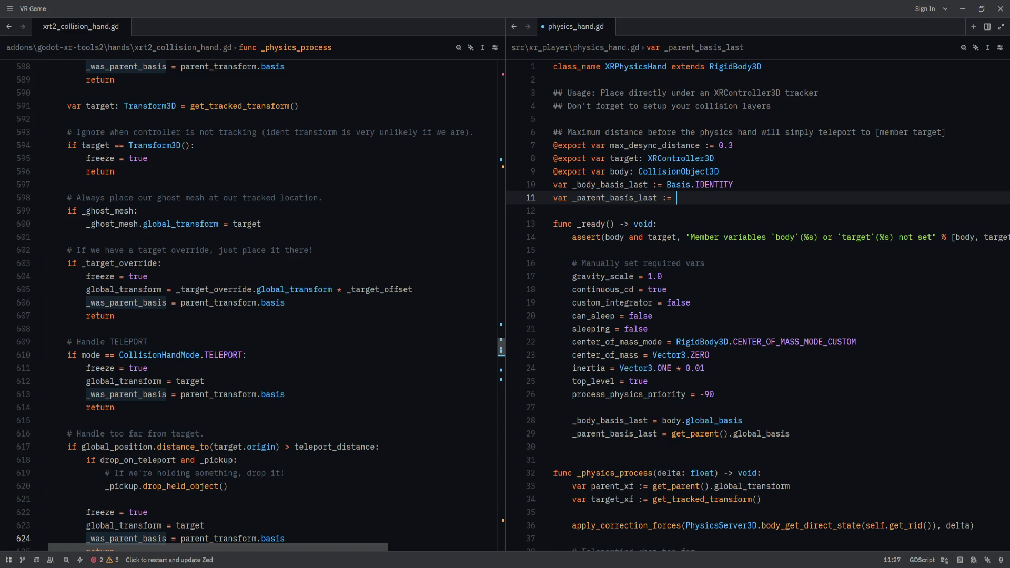
type("Basis.IDENTITY")
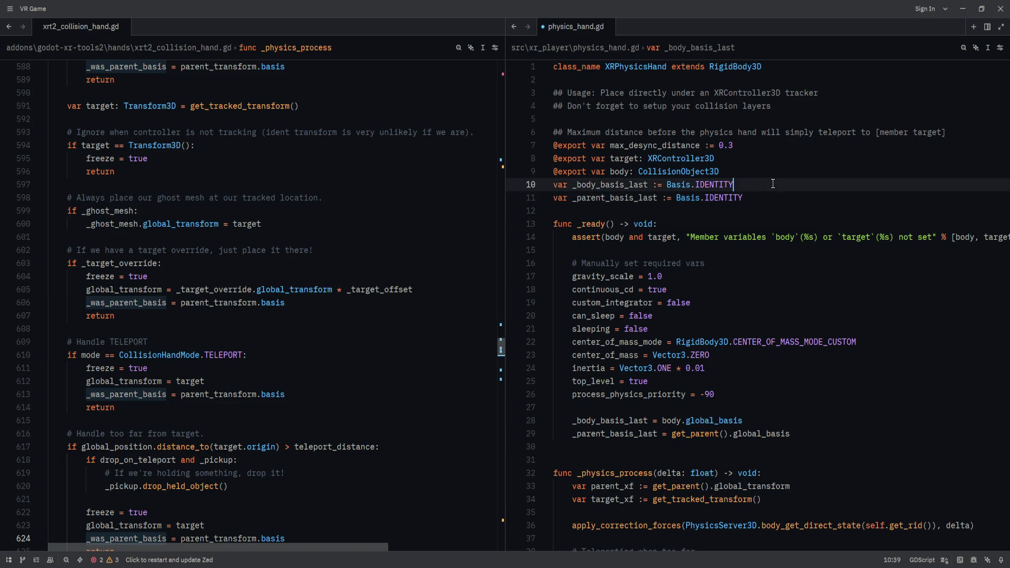
- Move the apply_correction_forces call below the teleport block, with a blank line before it
scroll(632, 221, "down", 6)
left_click(638, 263)
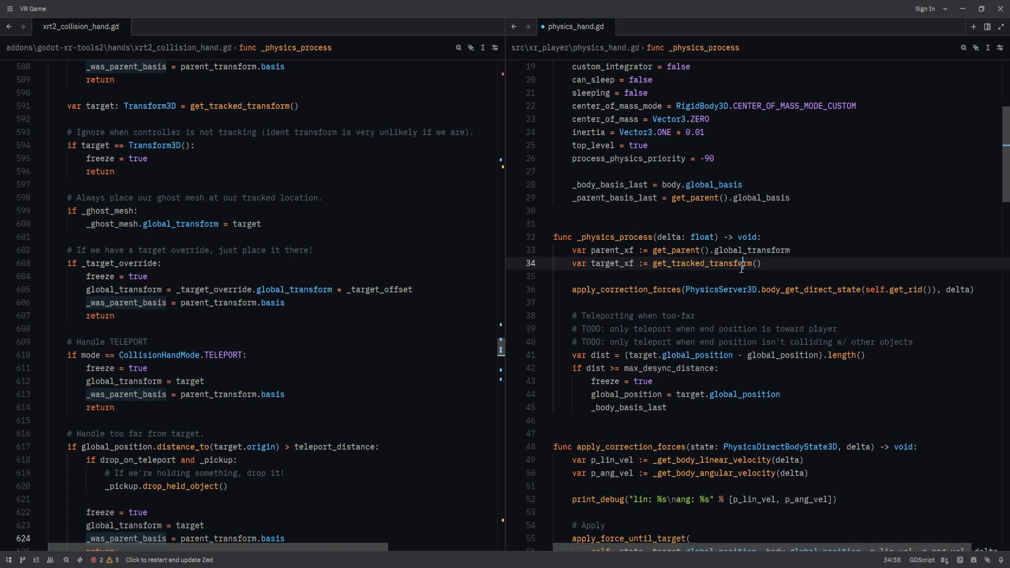
scroll(638, 263, "down", 1)
left_click(269, 290)
scroll(346, 383, "down", 1)
scroll(345, 383, "down", 2)
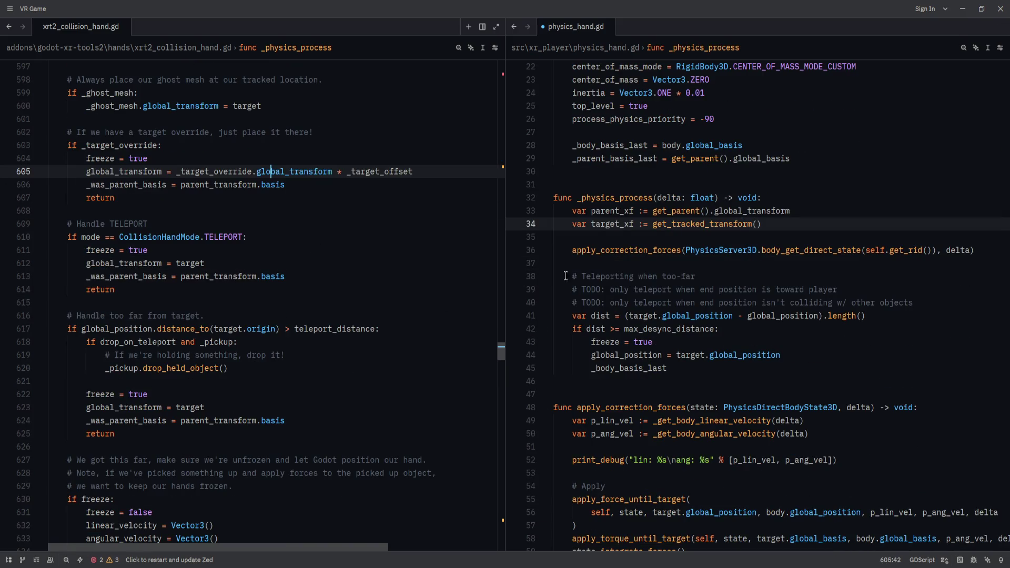
left_click(629, 236)
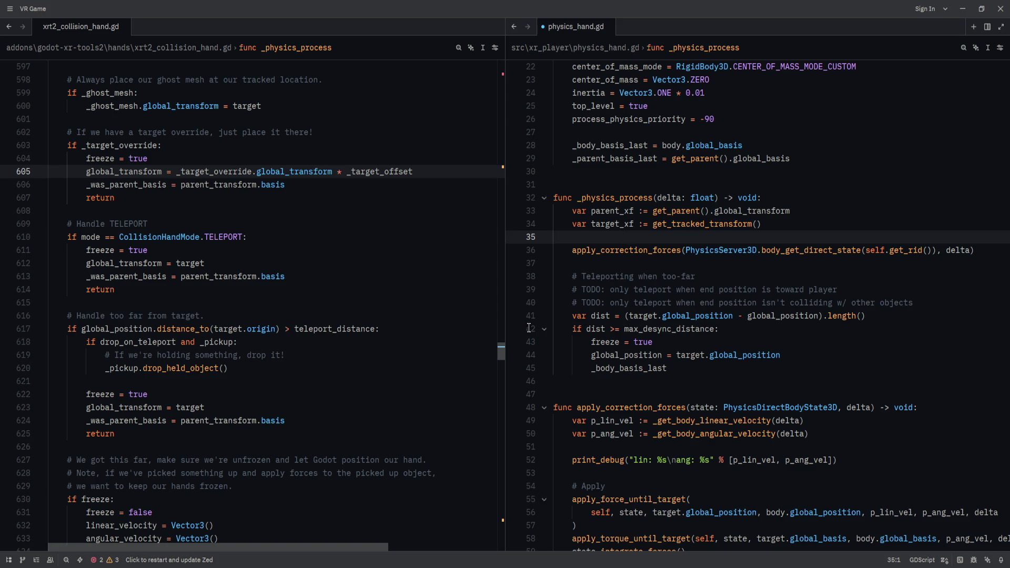
left_click(649, 251)
key("alt+Down")
key("alt+Down")
key("alt+Down")
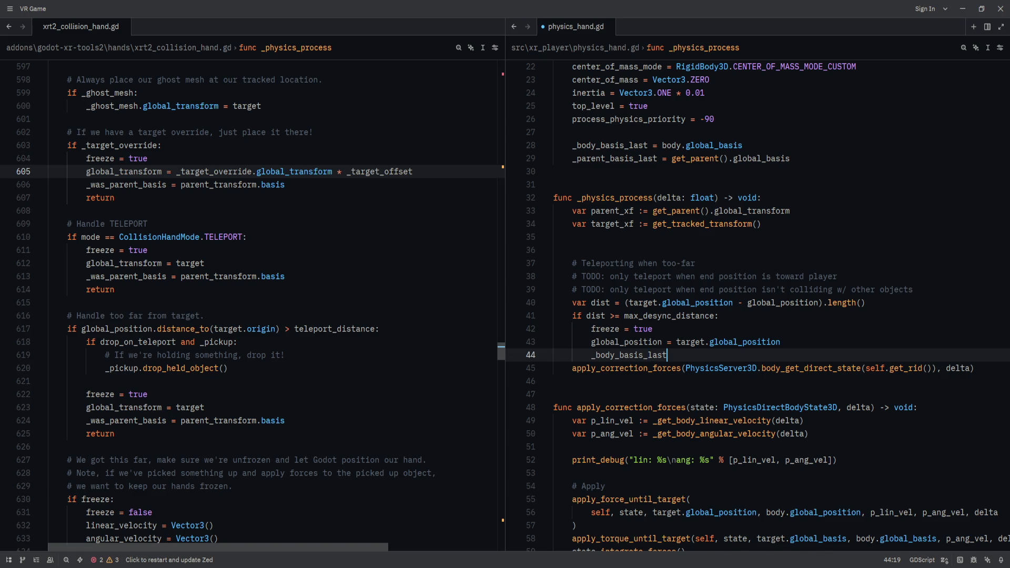
key("Return")
left_click(206, 350)
scroll(207, 349, "down", 1)
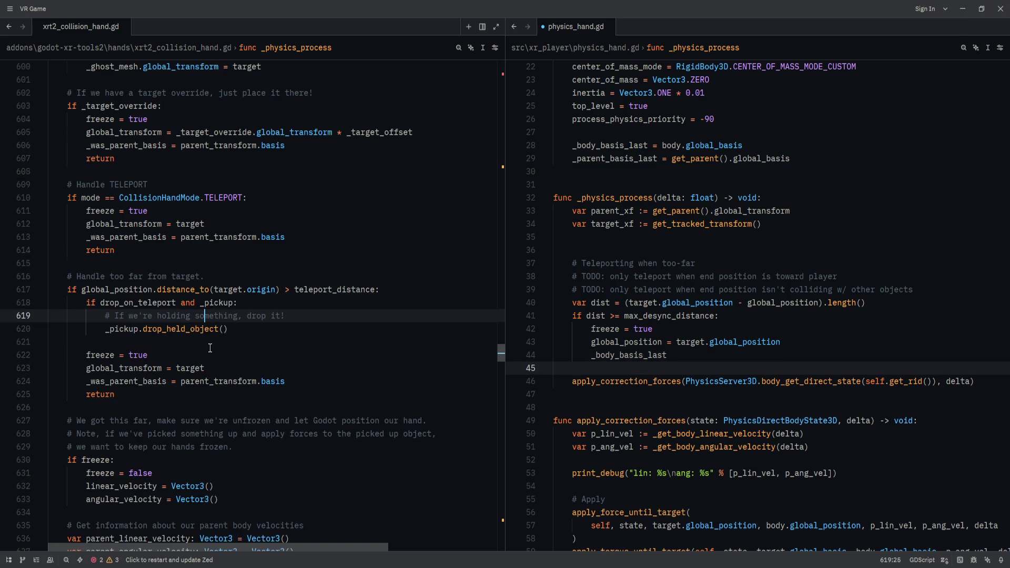
left_click(264, 279)
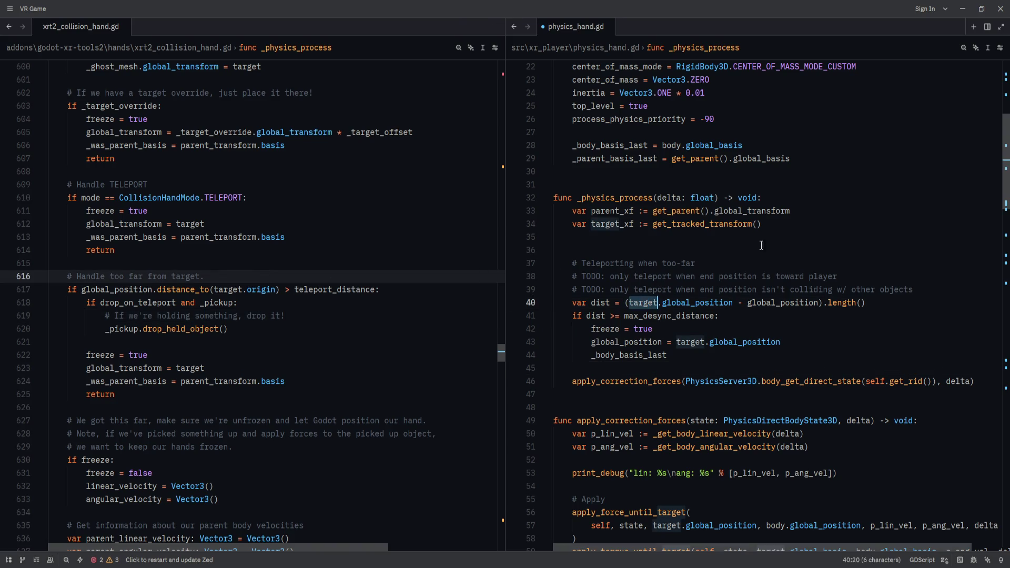
left_click(830, 224)
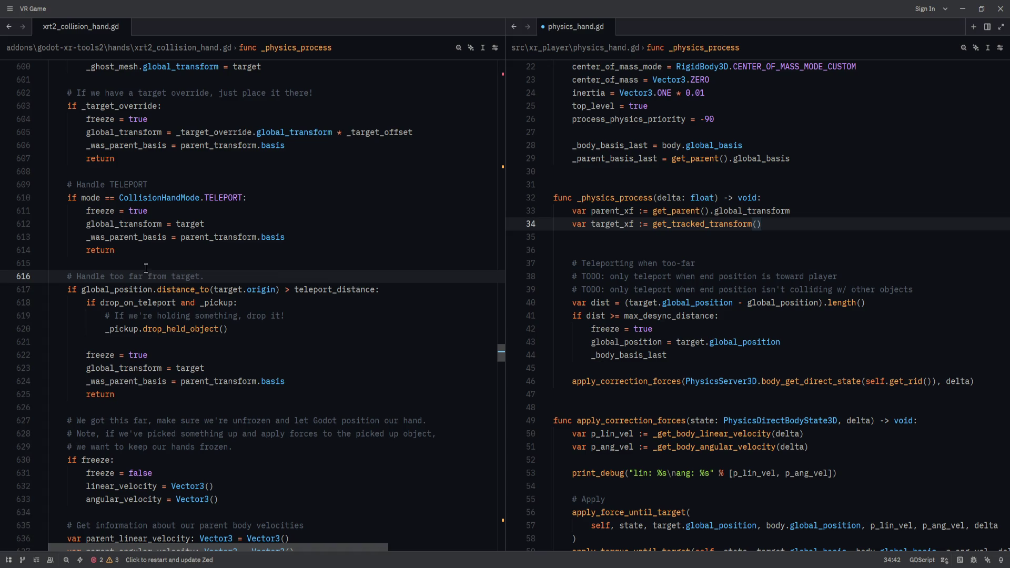
left_click(275, 279)
scroll(265, 281, "up", 5)
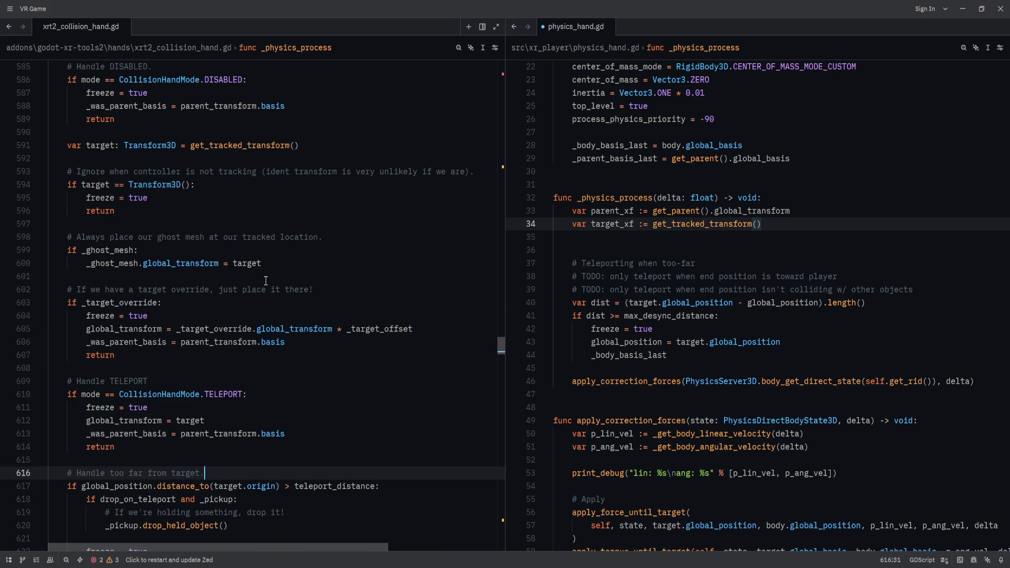
scroll(266, 280, "up", 3)
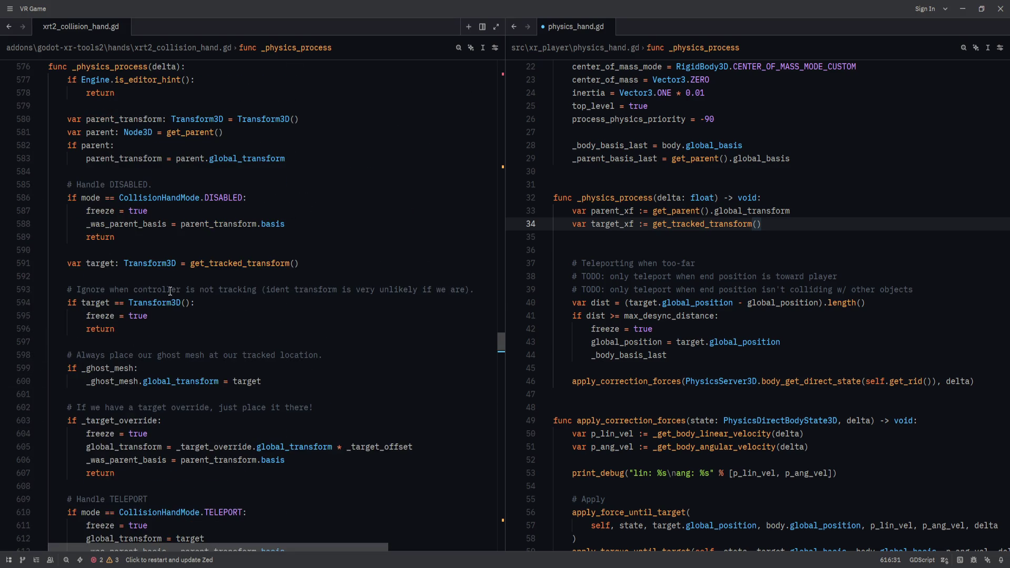
left_click(222, 301)
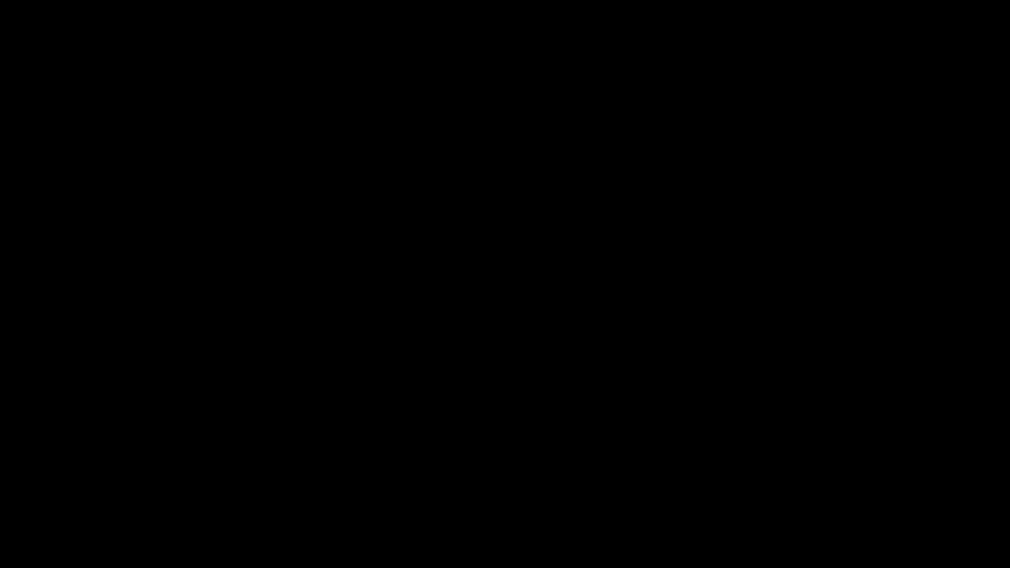
scroll(241, 484, "down", 3)
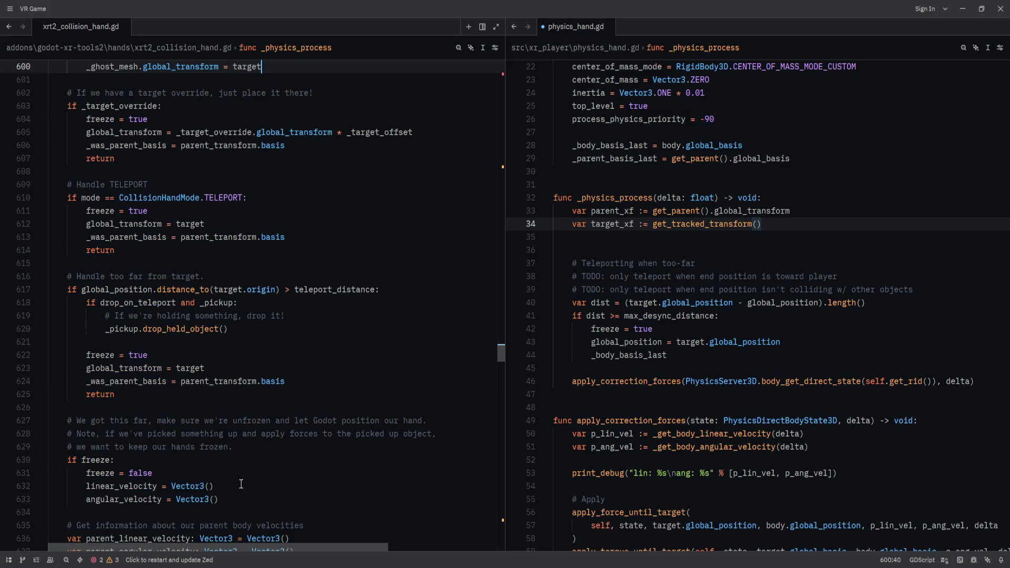
scroll(241, 484, "up", 5)
scroll(241, 484, "up", 2)
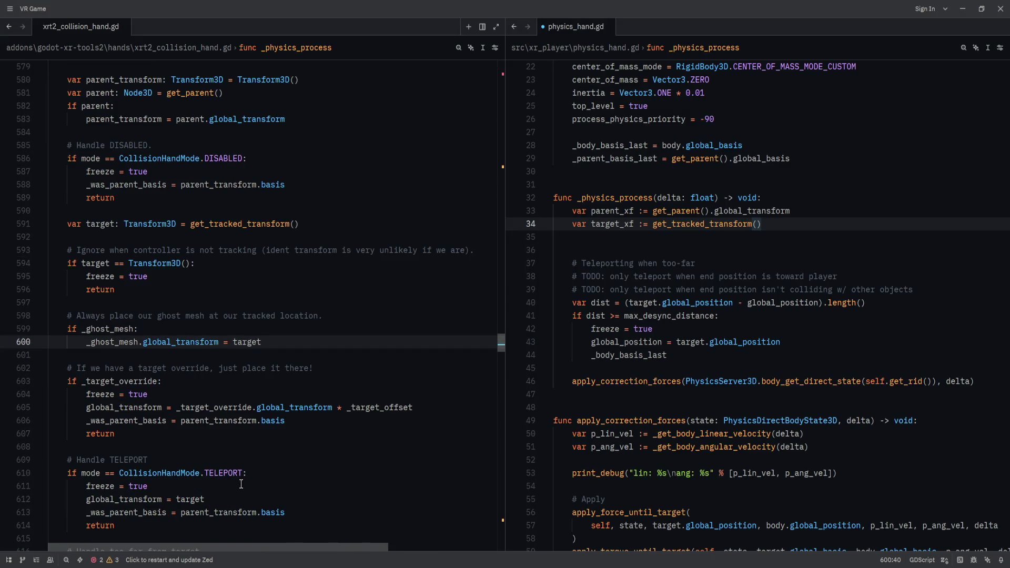
scroll(241, 484, "up", 3)
right_click(257, 342)
- Repeatedly try to jump to get_tracked_transform's implementation from the call on line 591
left_click(313, 368)
right_click(257, 341)
left_click(287, 352)
right_click(258, 343)
left_click(304, 386)
right_click(267, 343)
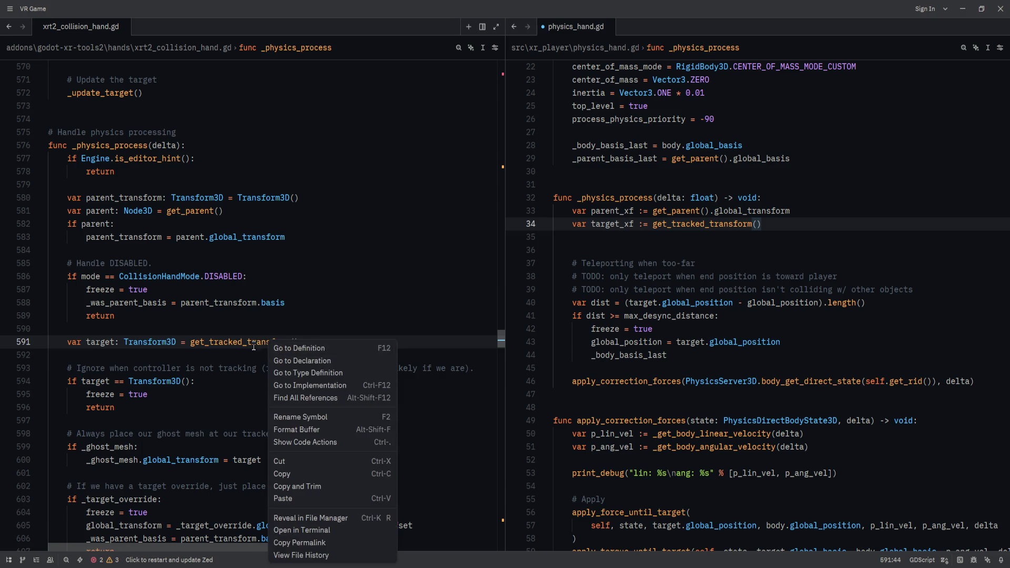
right_click(254, 346)
right_click(257, 344)
left_click(296, 352)
right_click(269, 343)
left_click(302, 368)
right_click(263, 345)
left_click(264, 346)
right_click(264, 346)
left_click(278, 363)
- Locate the get_tracked_transform definition in the reference pane and highlight its name
left_click(322, 341)
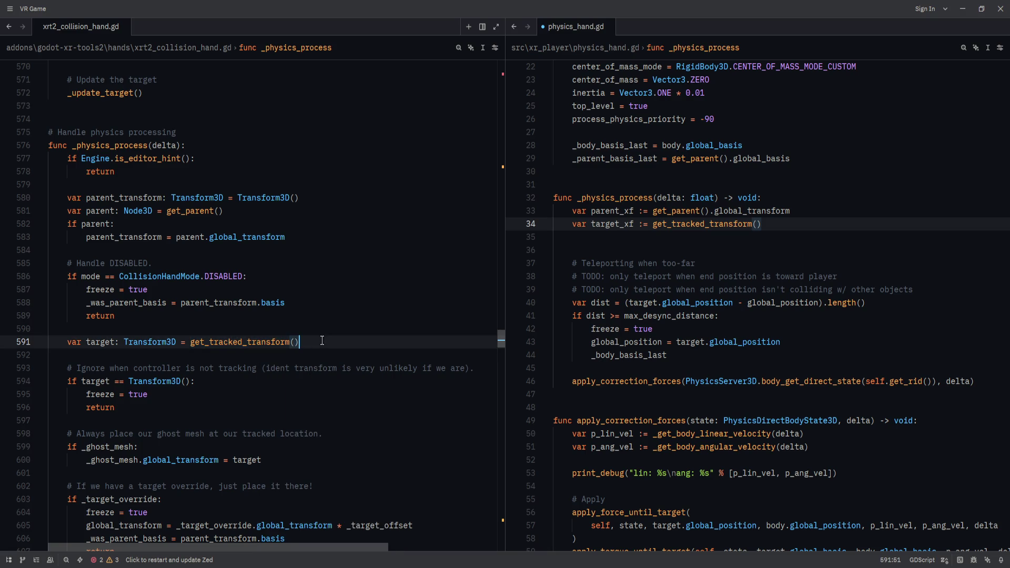
scroll(294, 305, "down", 3)
double_click(254, 224)
left_click_drag(497, 343, 501, 198)
left_click(363, 288)
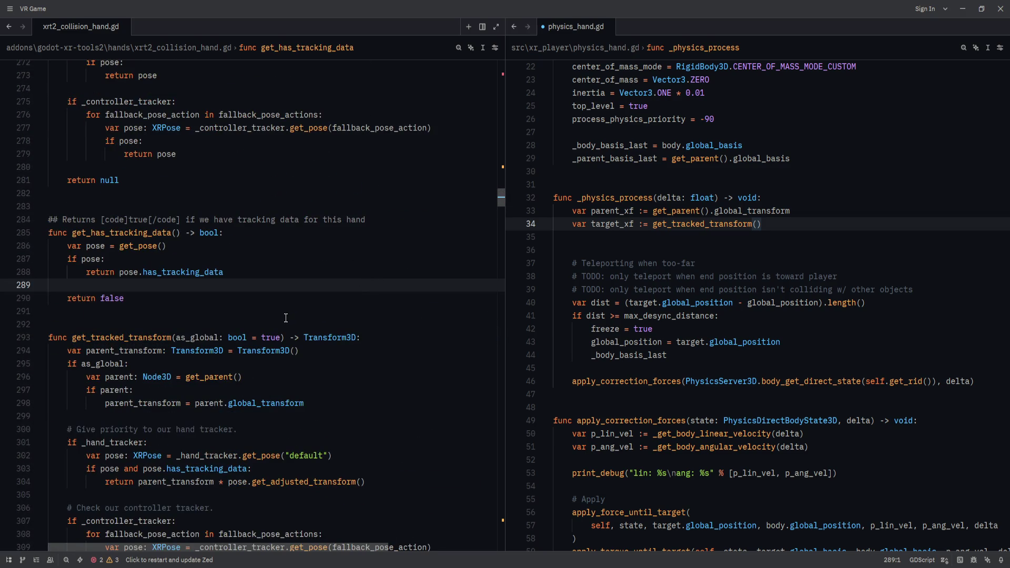
left_click(140, 349)
double_click(144, 342)
double_click(144, 350)
scroll(176, 387, "down", 1)
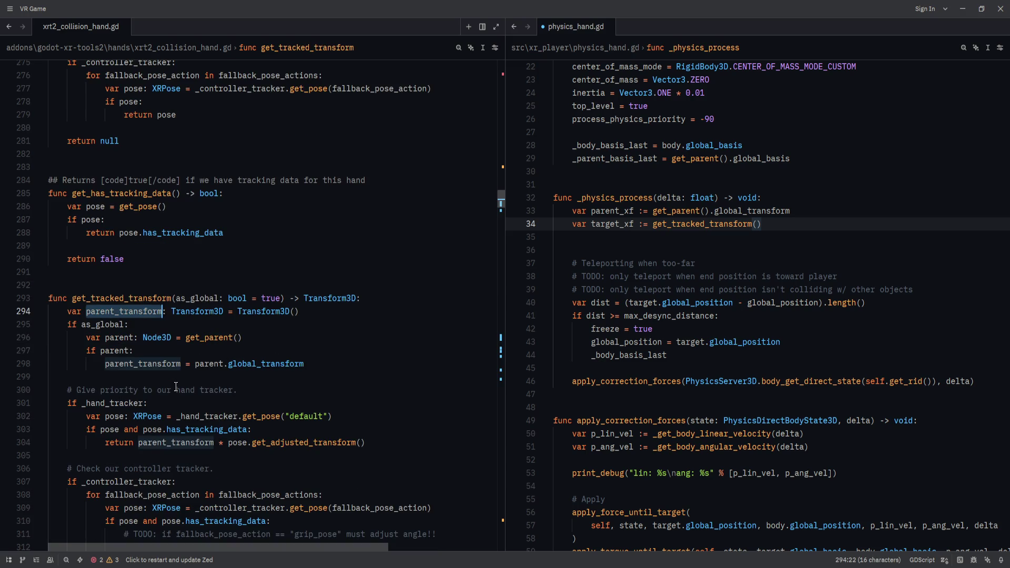
scroll(176, 387, "down", 1)
scroll(176, 387, "down", 1)
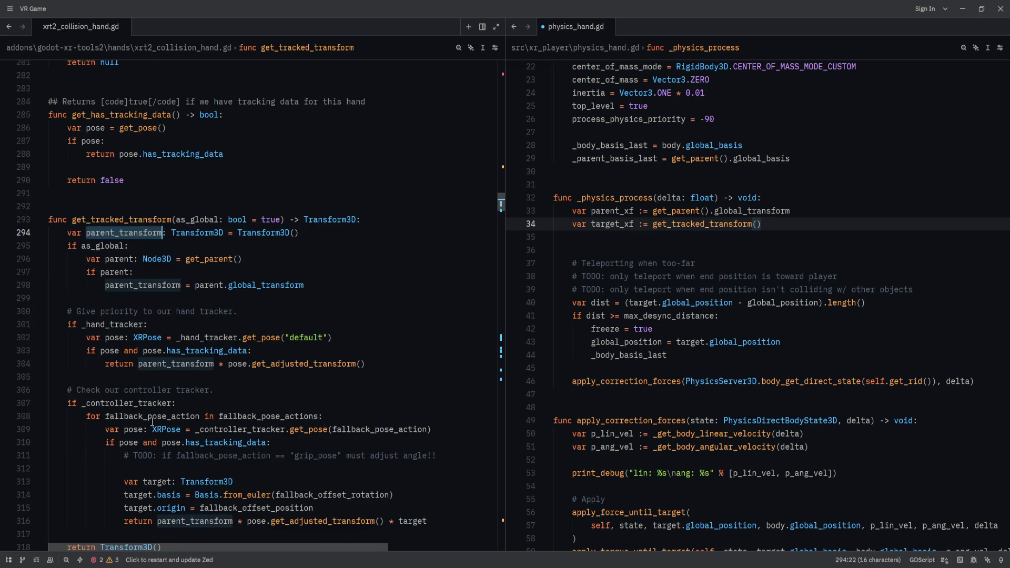
scroll(157, 413, "down", 1)
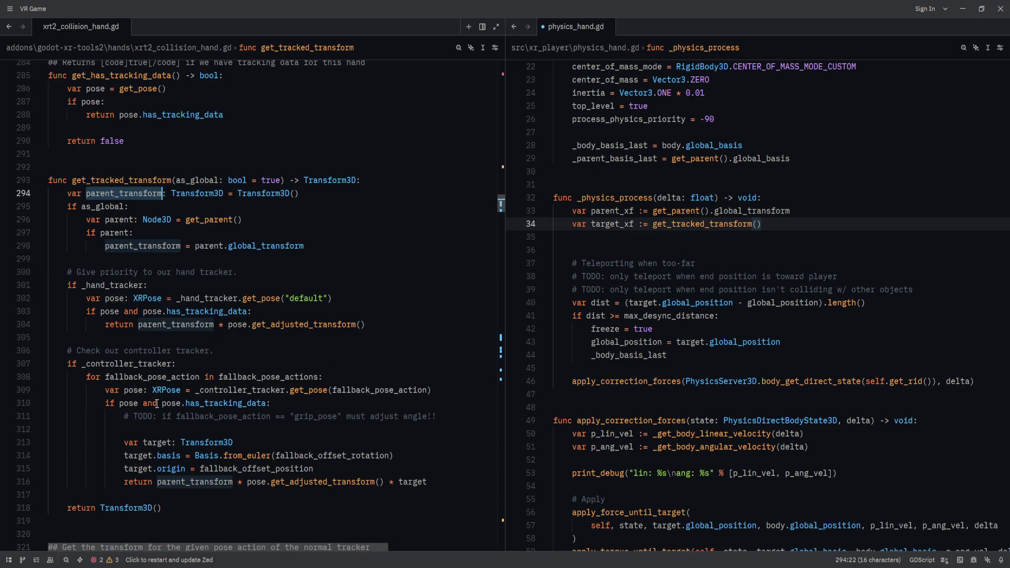
- Highlight the controller-tracker branch identifiers: from_euler, fallback offsets, pose and _controller_tracker
left_click(419, 482)
double_click(310, 456)
double_click(264, 455)
double_click(291, 469)
double_click(291, 455)
double_click(290, 467)
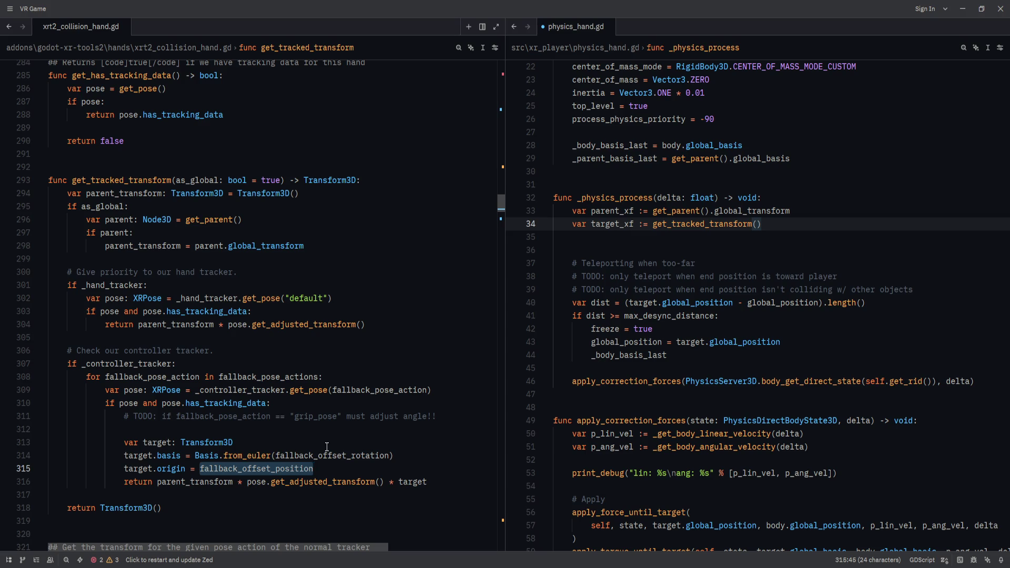
double_click(134, 390)
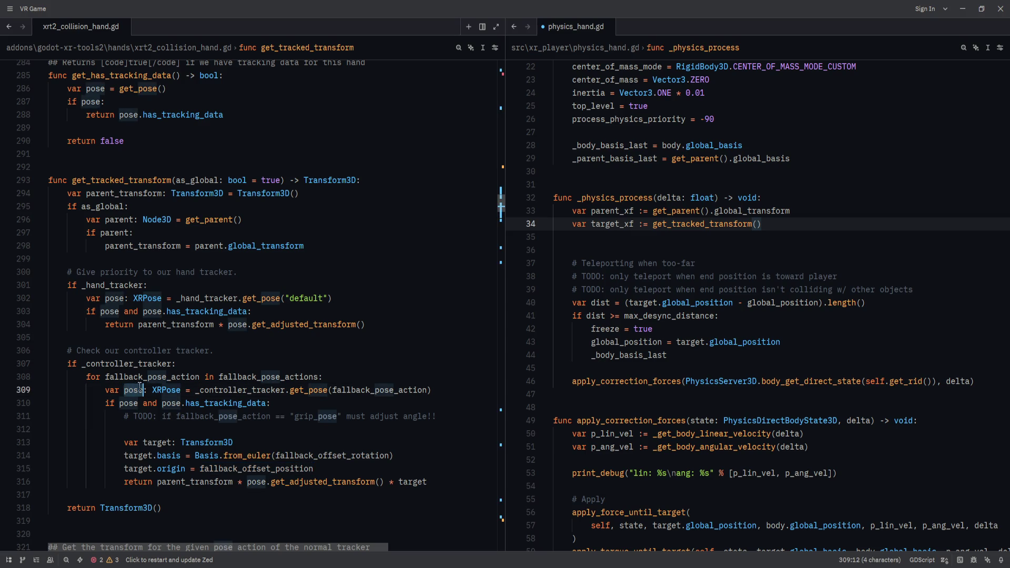
double_click(240, 392)
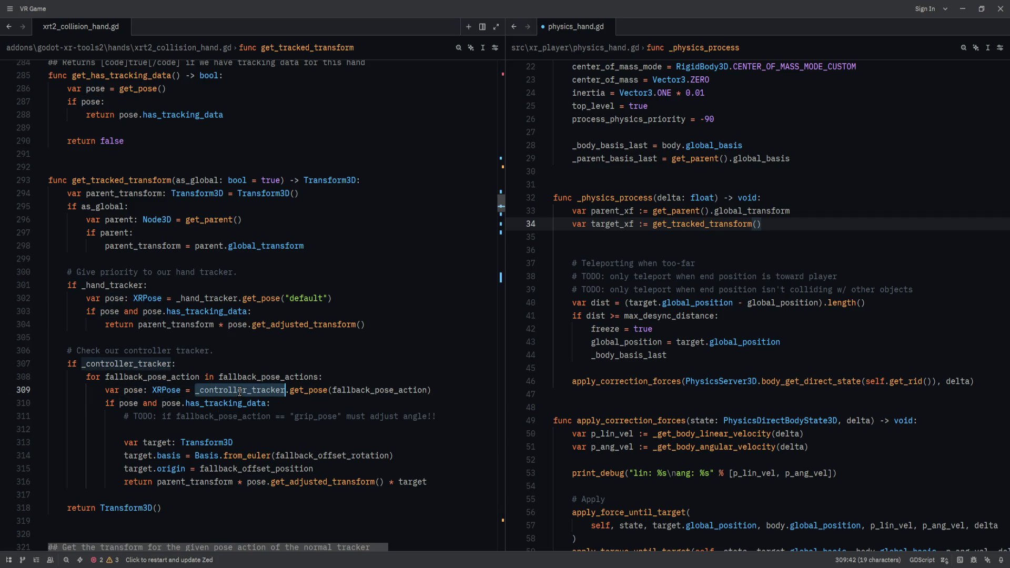
double_click(124, 403)
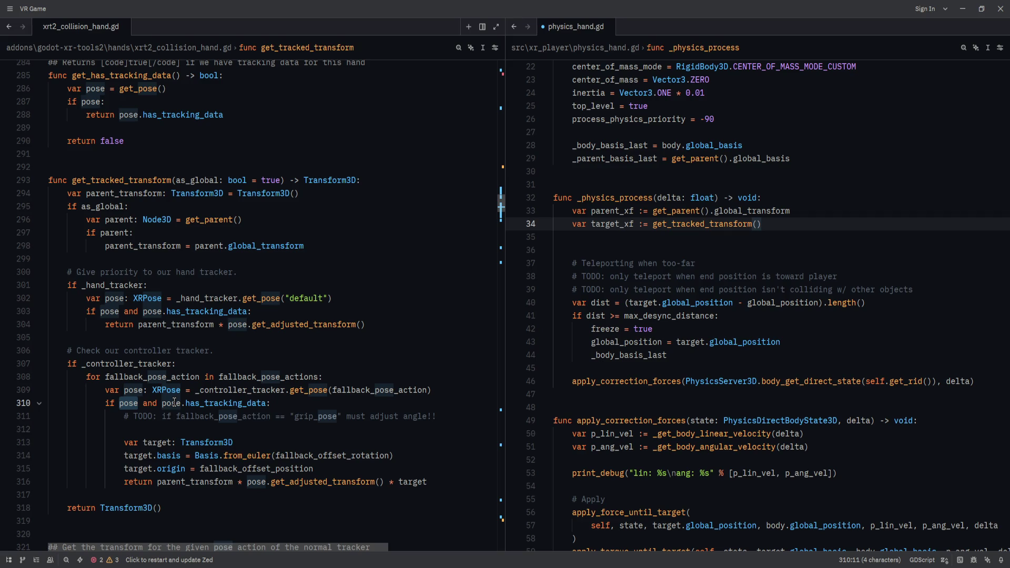
double_click(249, 481)
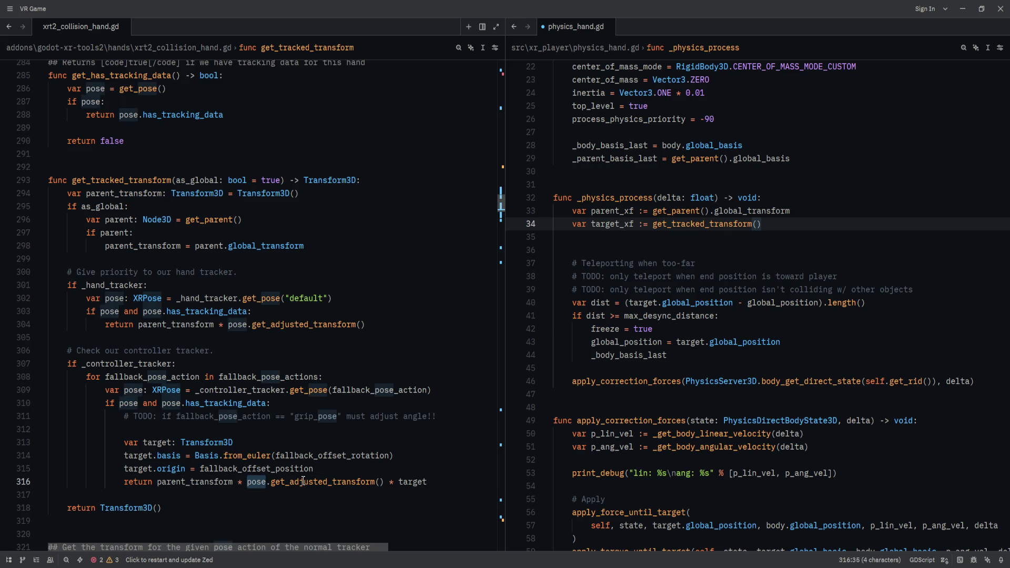
- Highlight get_adjusted_transform on line 316, then return to physics_hand.gd in Godot
right_click(303, 481)
left_click(303, 481)
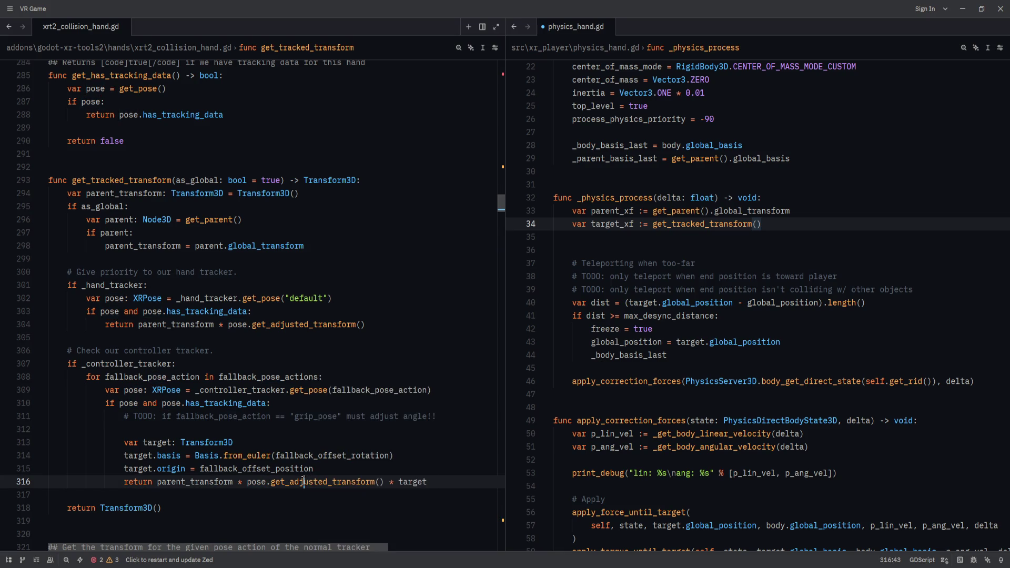
double_click(303, 481)
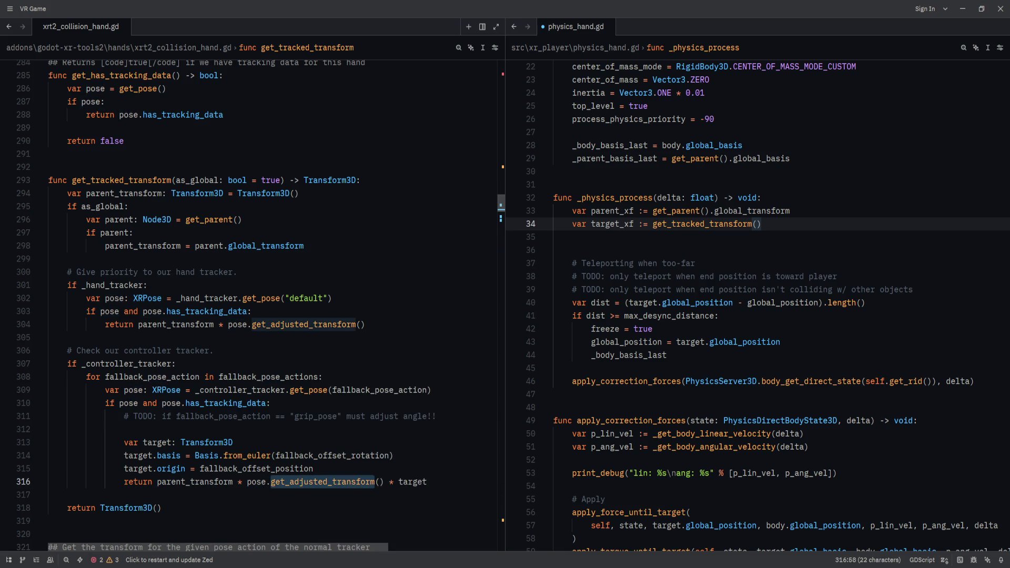
key("alt+Tab")
left_click(336, 308)
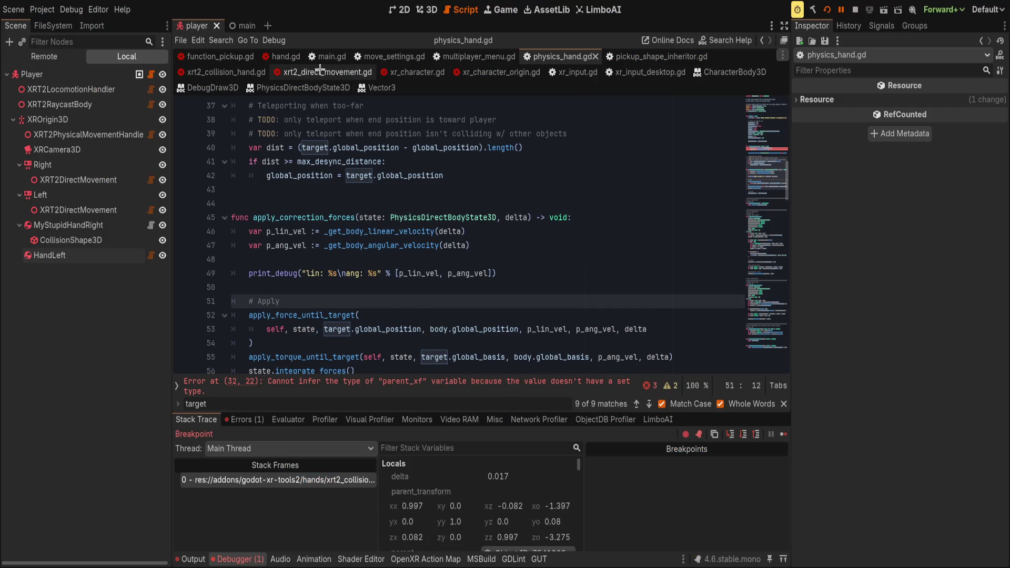
- Put physics_hand.gd first, close the search bar, and scroll xrt2_collision_hand.gd to get_tracked_transform
mouse_move(560, 57)
left_mouse_down()
mouse_move(181, 56)
mouse_move(336, 63)
left_mouse_up()
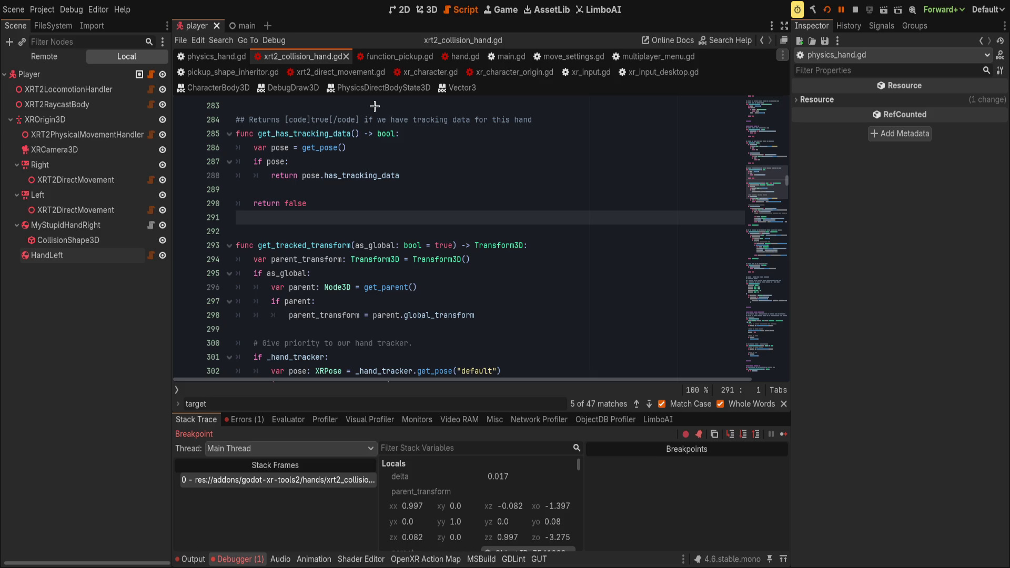
key("Escape")
left_click(395, 147)
scroll(310, 229, "down", 2)
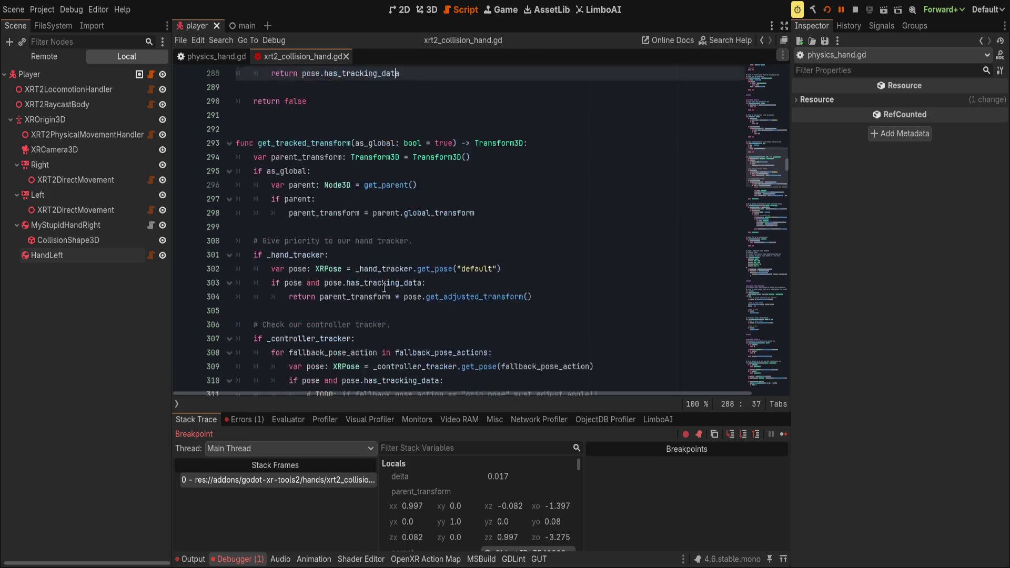
scroll(310, 229, "down", 2)
left_click(533, 200)
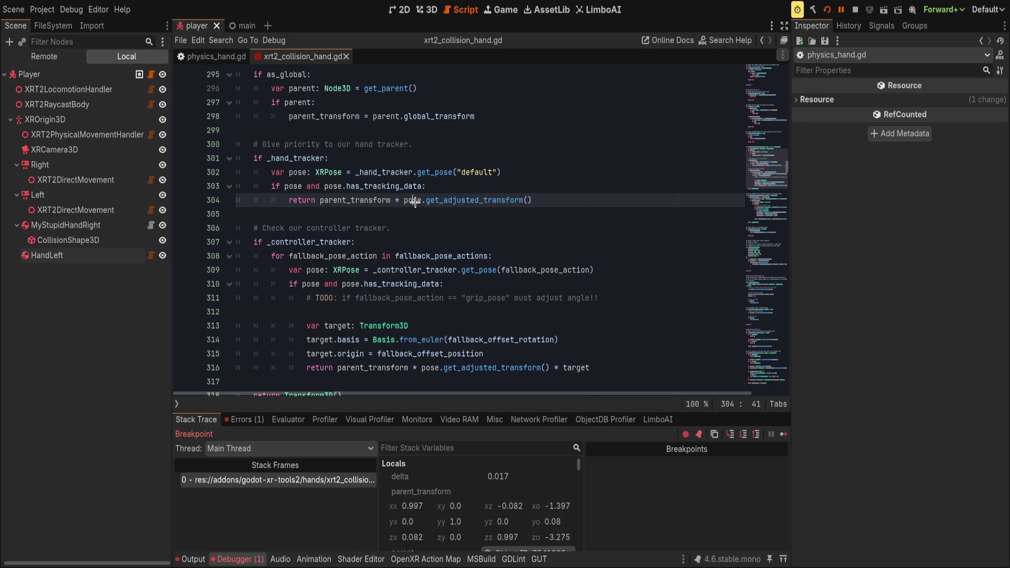
key("F10")
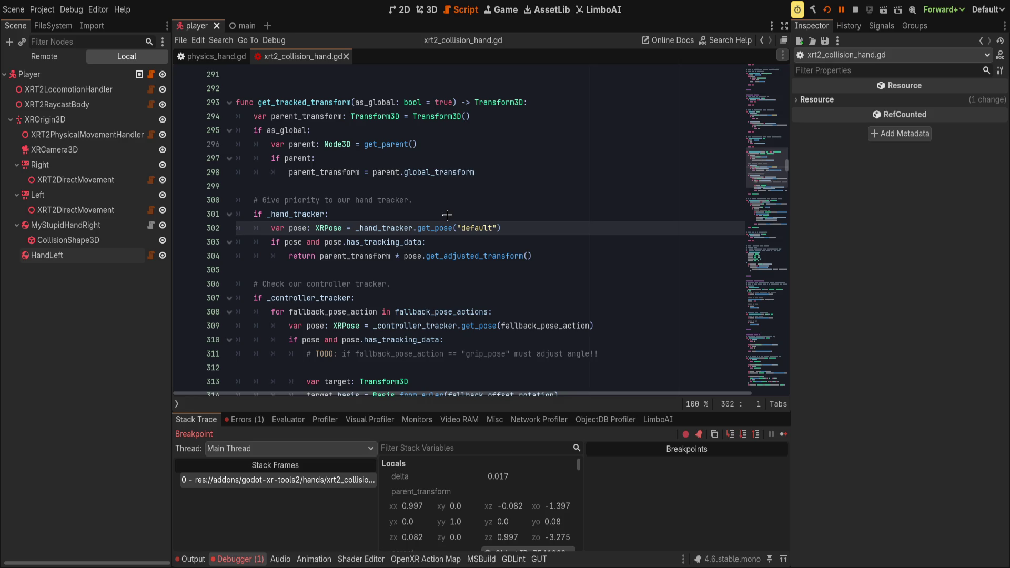
left_click(526, 224)
key("alt+F1")
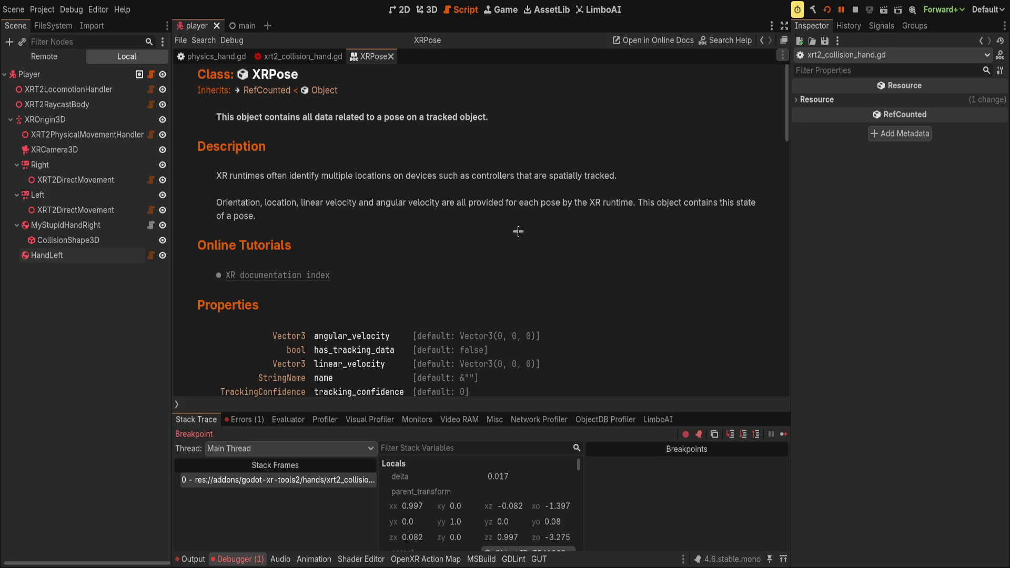
scroll(518, 231, "down", 2)
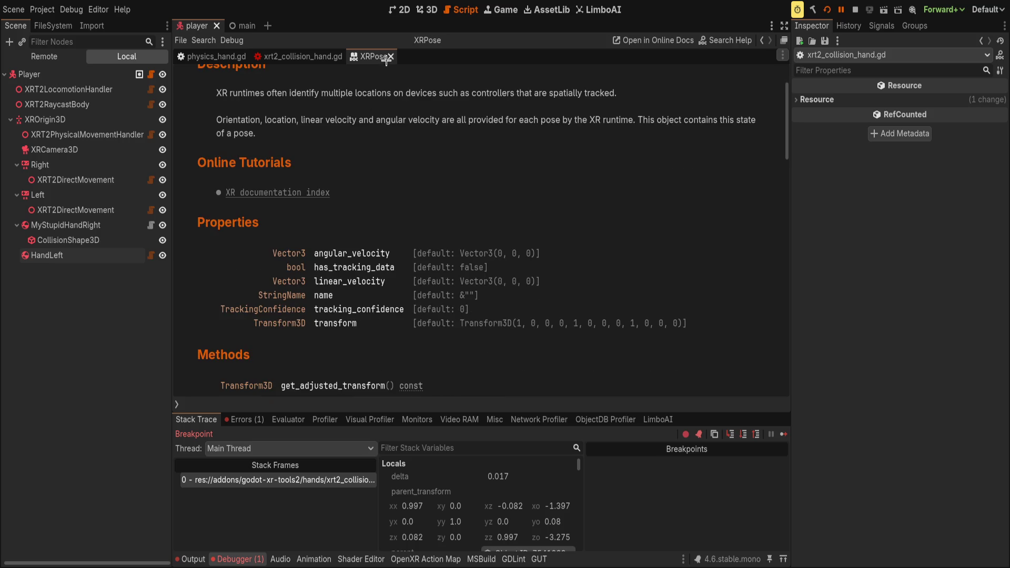
scroll(379, 79, "down", 10)
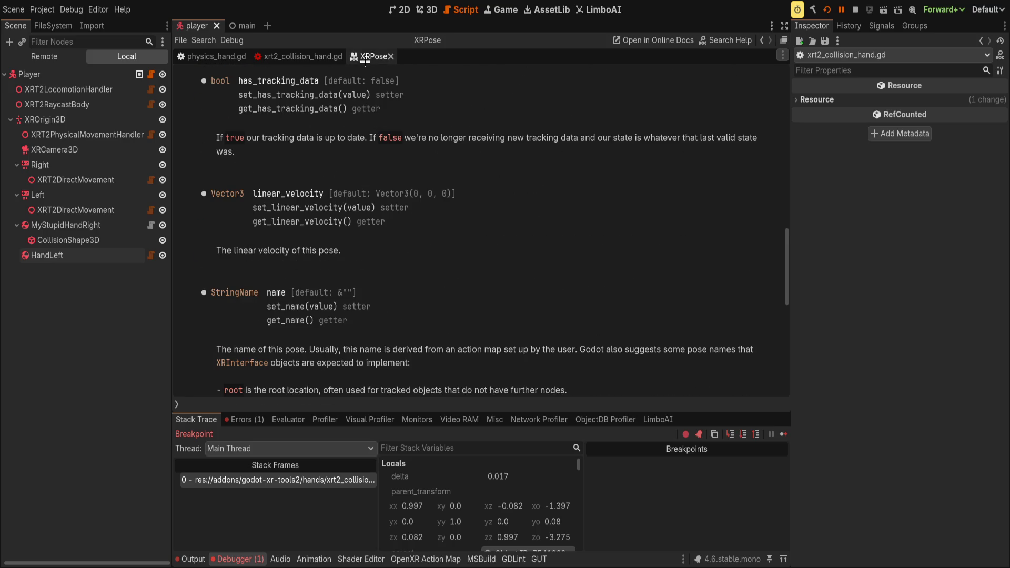
key("ctrl+w")
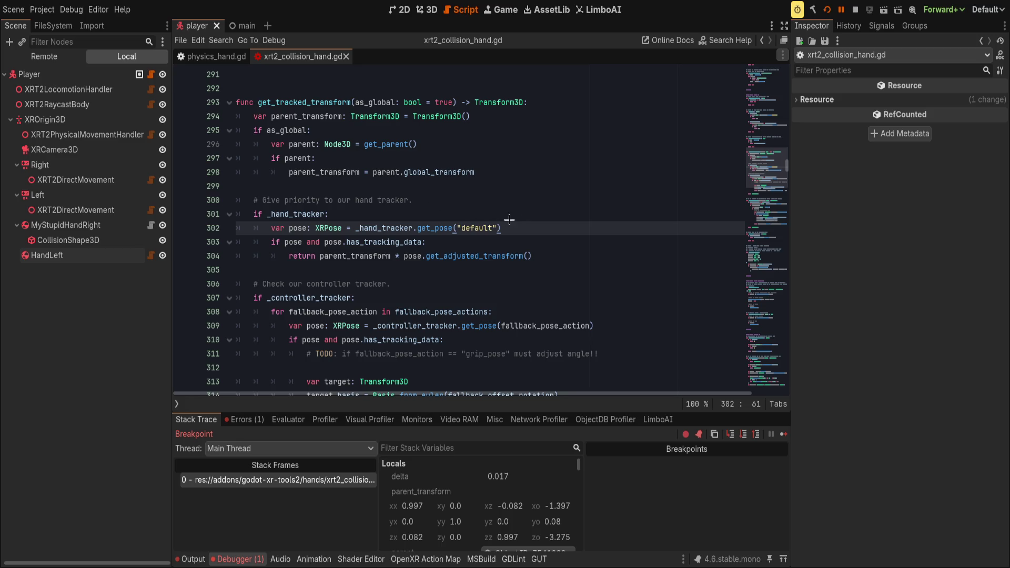
- Step through get_tracked_transform's hand-tracker return and controller-tracker get_pose lines
left_click(505, 252)
left_click(496, 238)
left_click(559, 256)
left_click(337, 255)
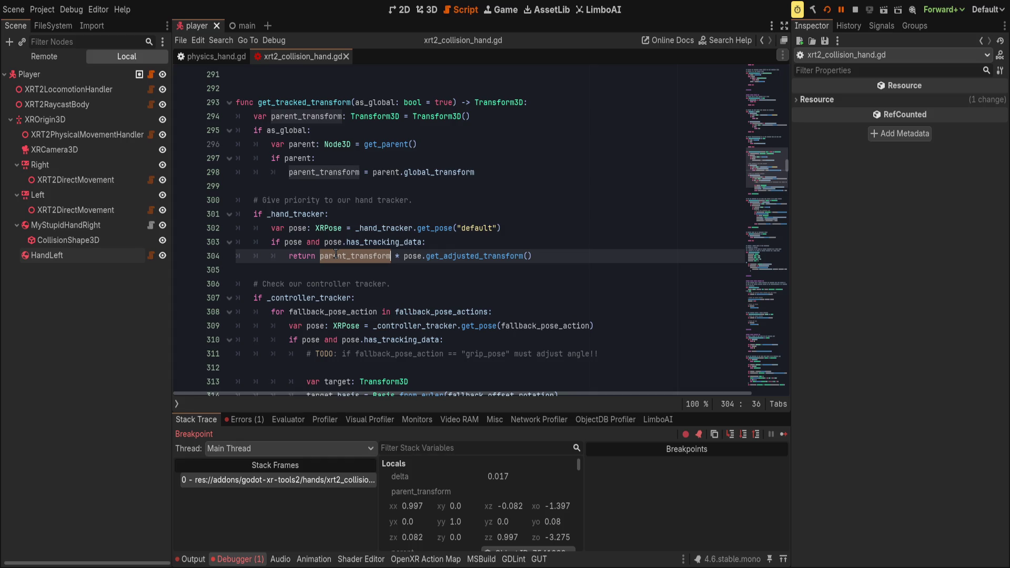
left_click(497, 315)
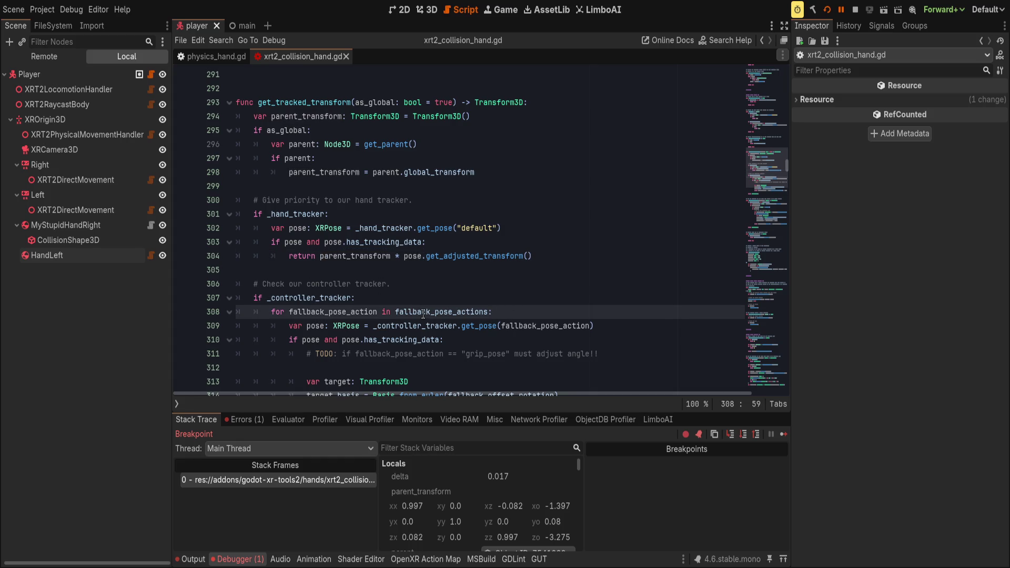
left_click(527, 326)
scroll(527, 326, "down", 1)
left_click(479, 284)
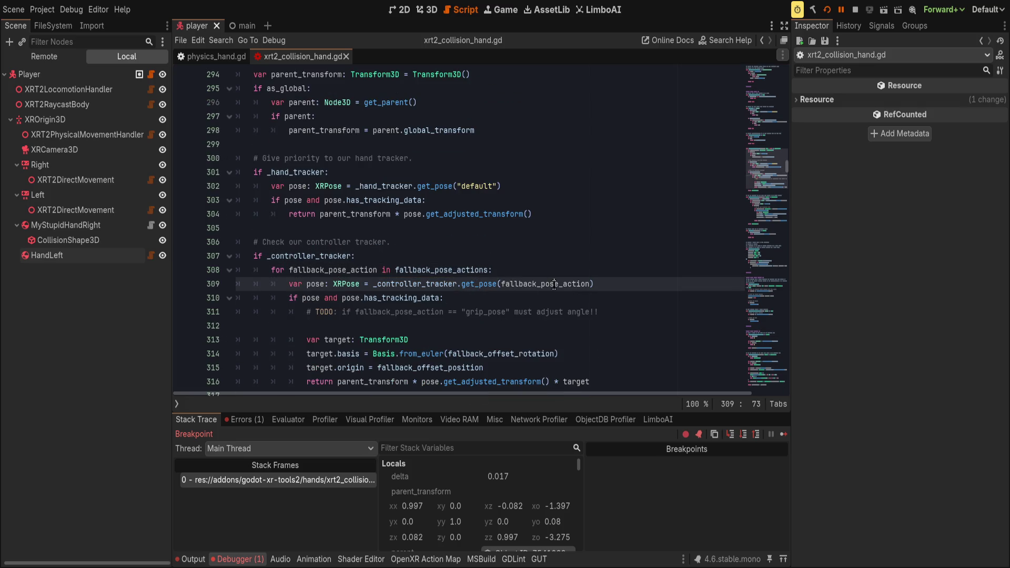
left_click(635, 283)
key("Down")
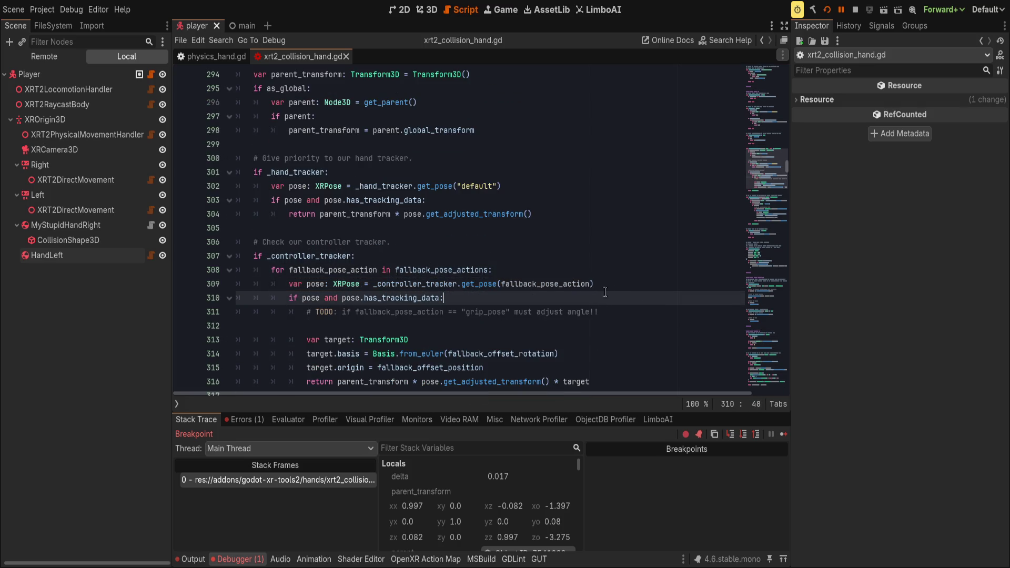
- Select pose.get_adjusted_transform on line 316 and open its XRPose documentation
scroll(613, 289, "down", 2)
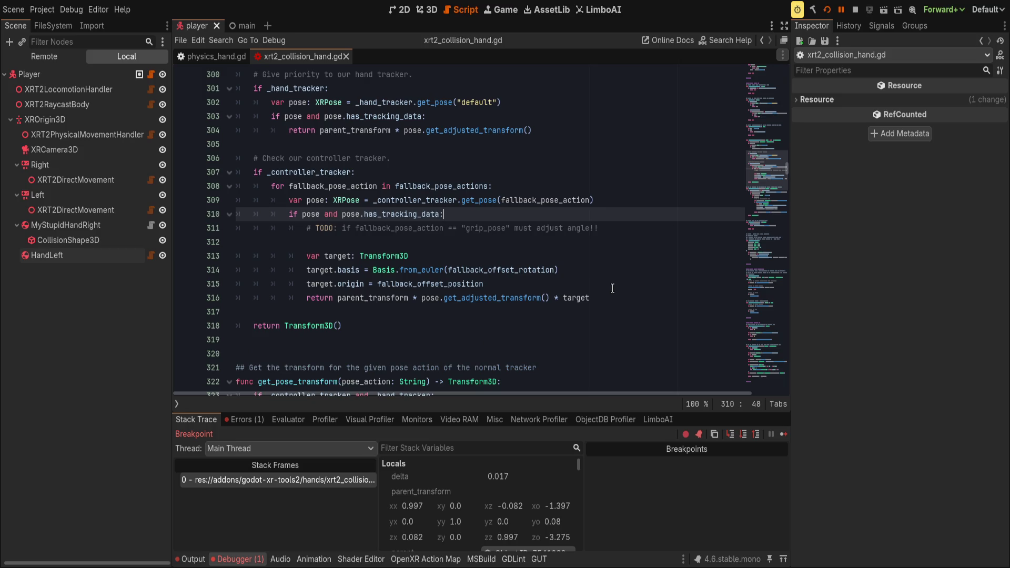
double_click(388, 298)
left_click_drag(422, 297, 542, 298)
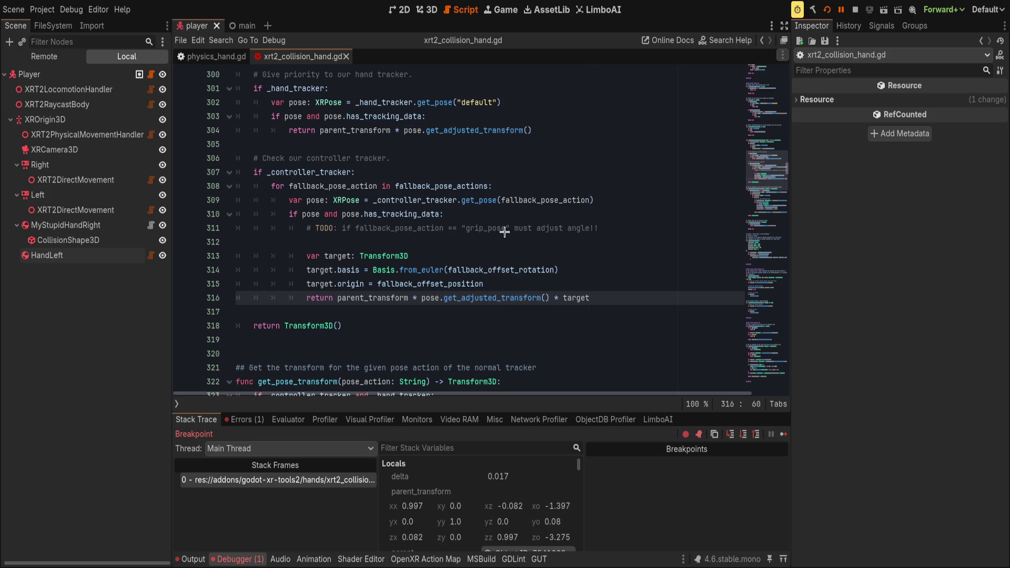
key("alt+F1")
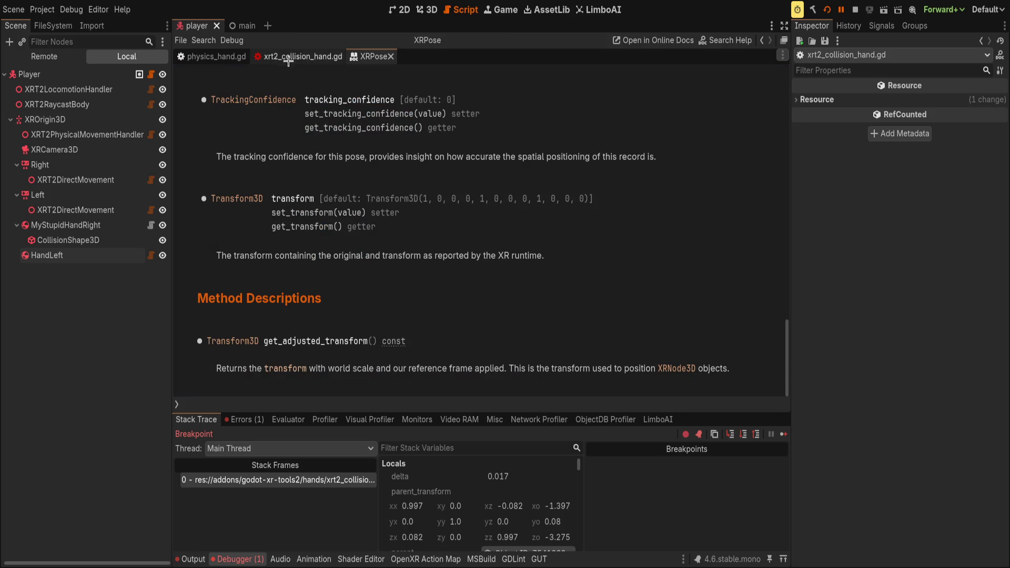
- Jump to the type error in physics_hand.gd and declare parent_xf on line 32 as Transform3D
left_click(286, 57)
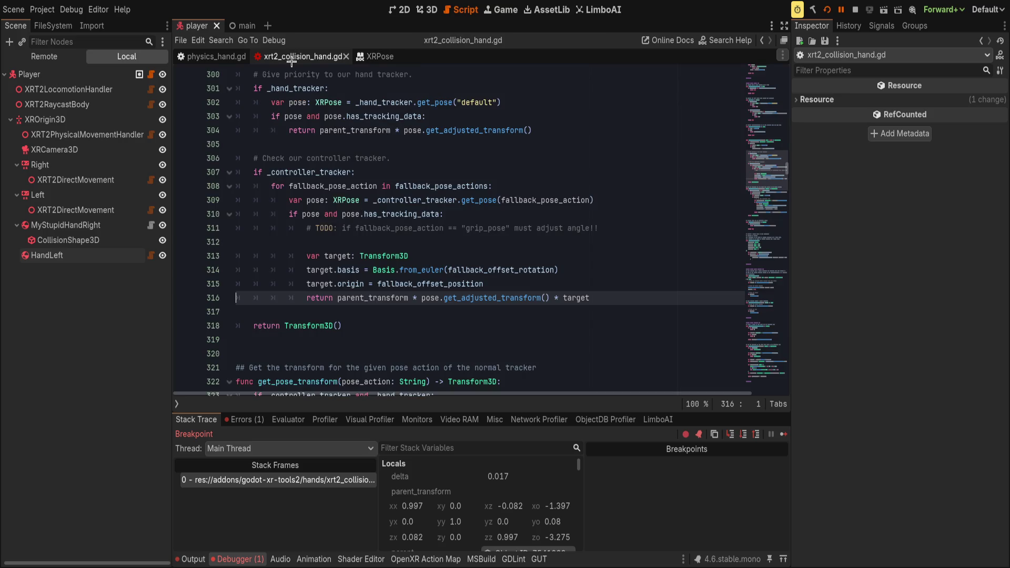
left_click(211, 56)
scroll(477, 211, "down", 5)
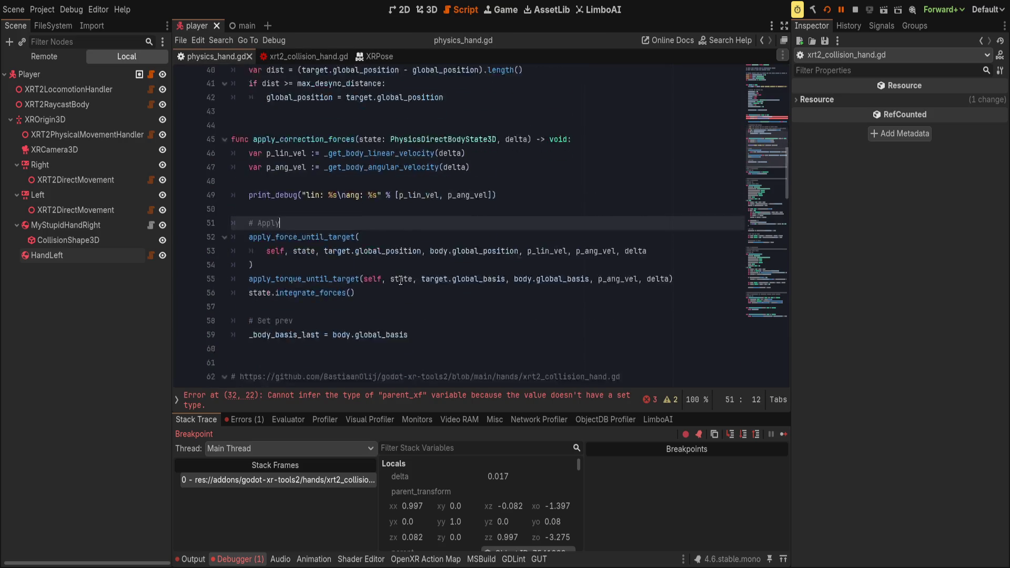
left_click(391, 405)
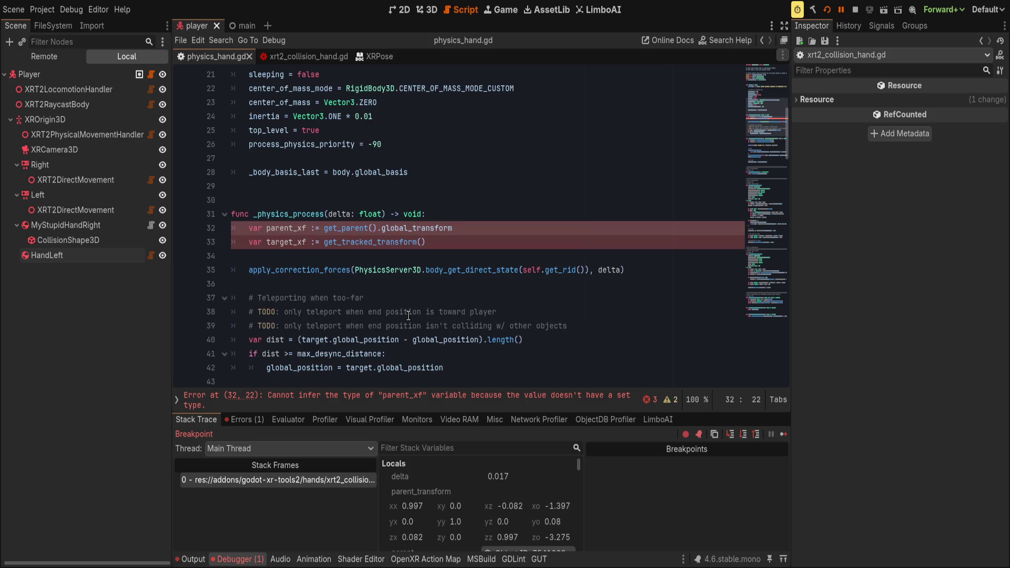
scroll(380, 348, "down", 1)
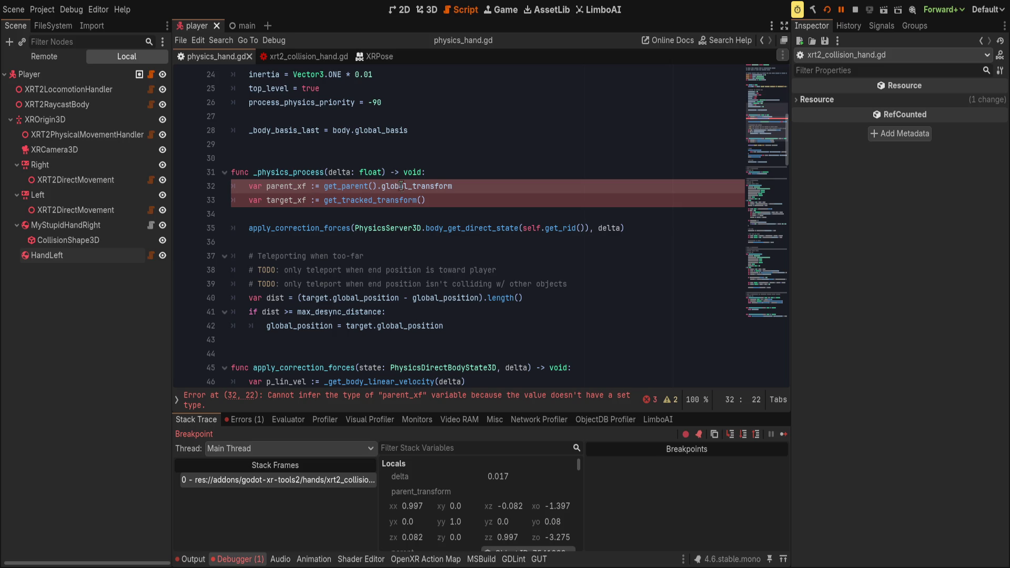
key("Left")
key("Left")
type("Transform3D")
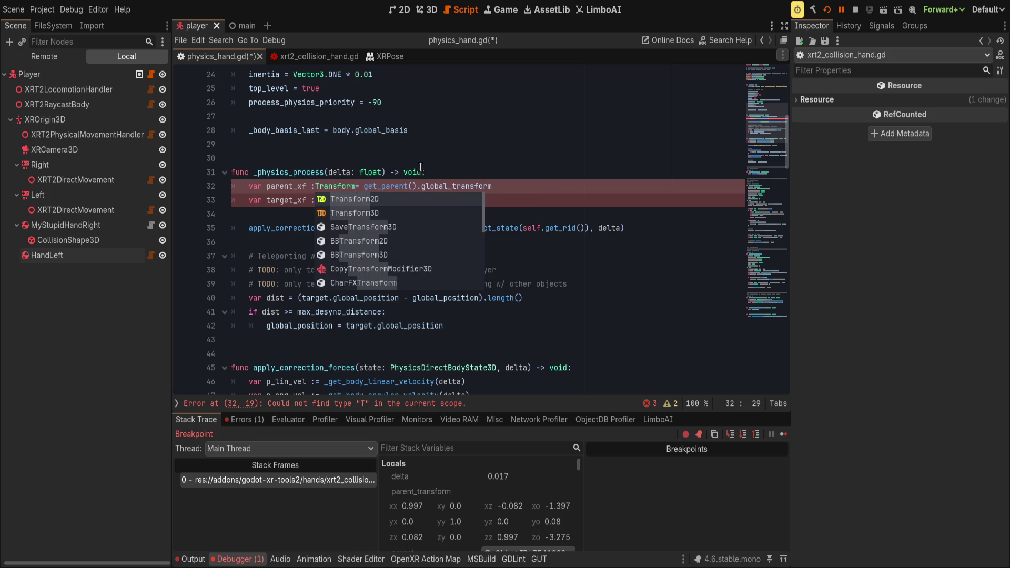
key("Return")
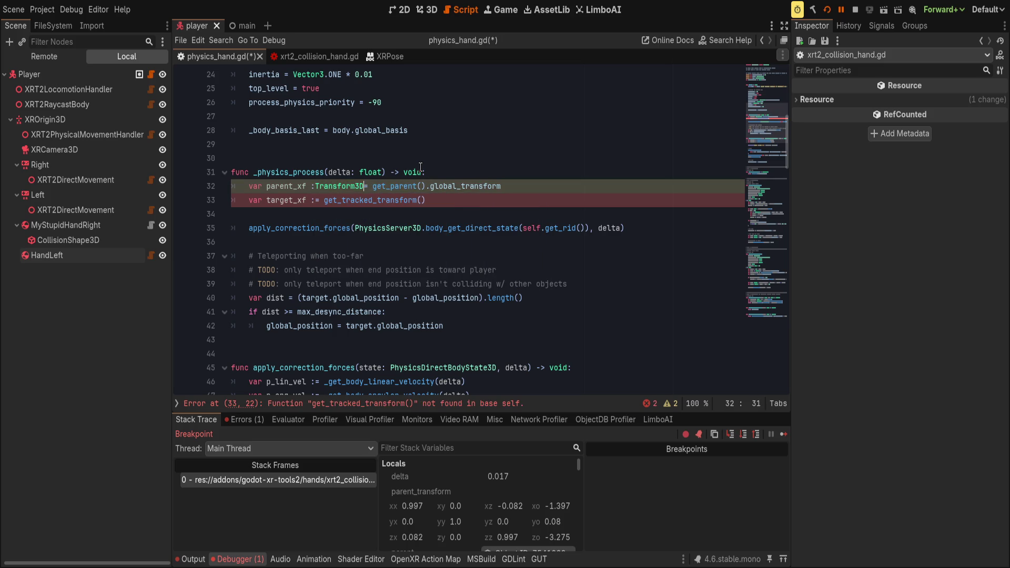
- Declare target_xf on line 33 as Transform3D as well
scroll(421, 168, "down", 1)
key("Down")
key("ctrl+Left")
key("ctrl+Left")
key("ctrl+Left")
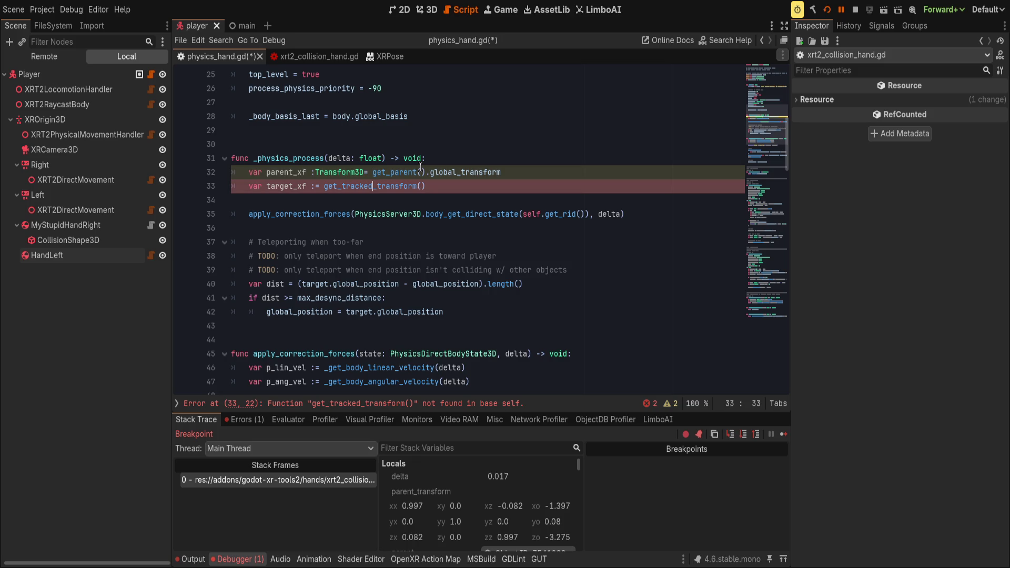
key("Right")
key("Right")
type("Transform3D")
key("End")
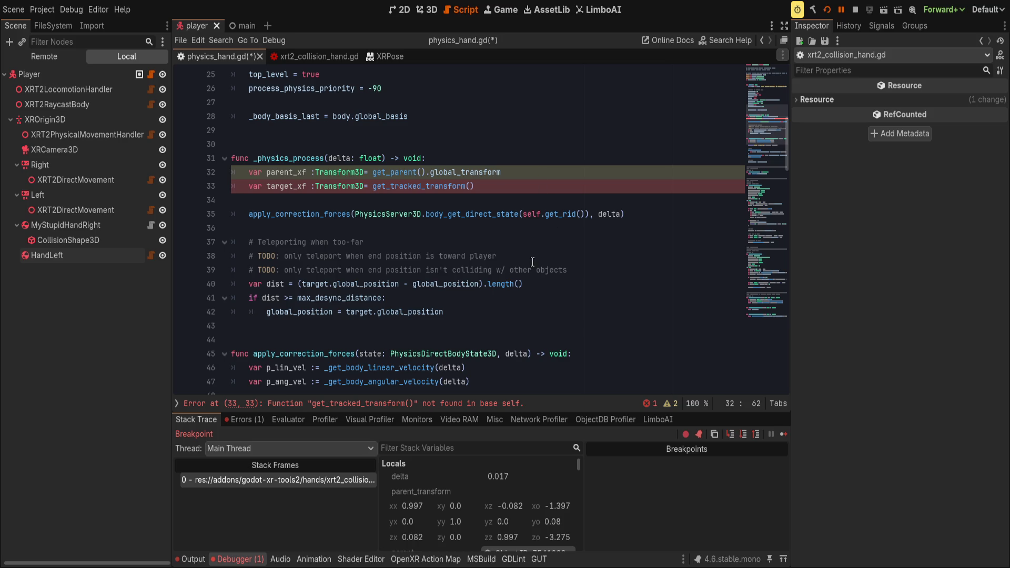
scroll(531, 261, "down", 9)
scroll(529, 237, "down", 1)
left_click(513, 227)
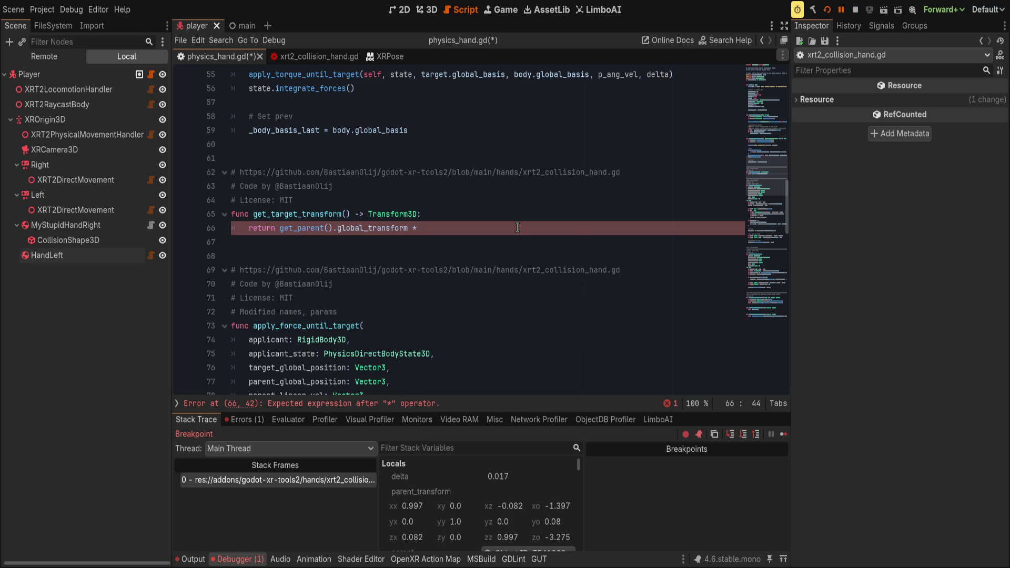
- Start line 66's return expression with target.get_pose after the multiplication
scroll(756, 84, "up", 15)
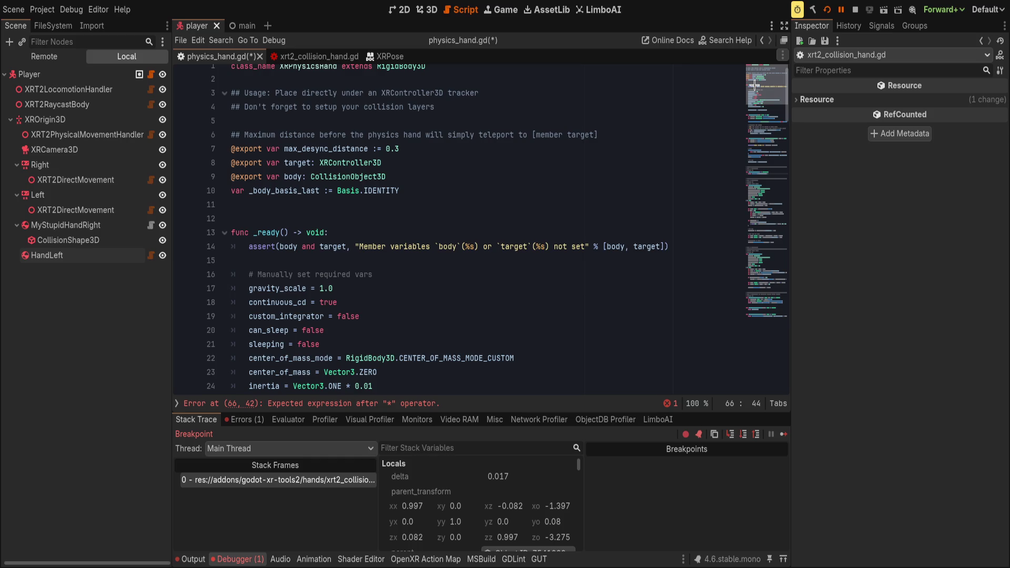
scroll(478, 179, "down", 15)
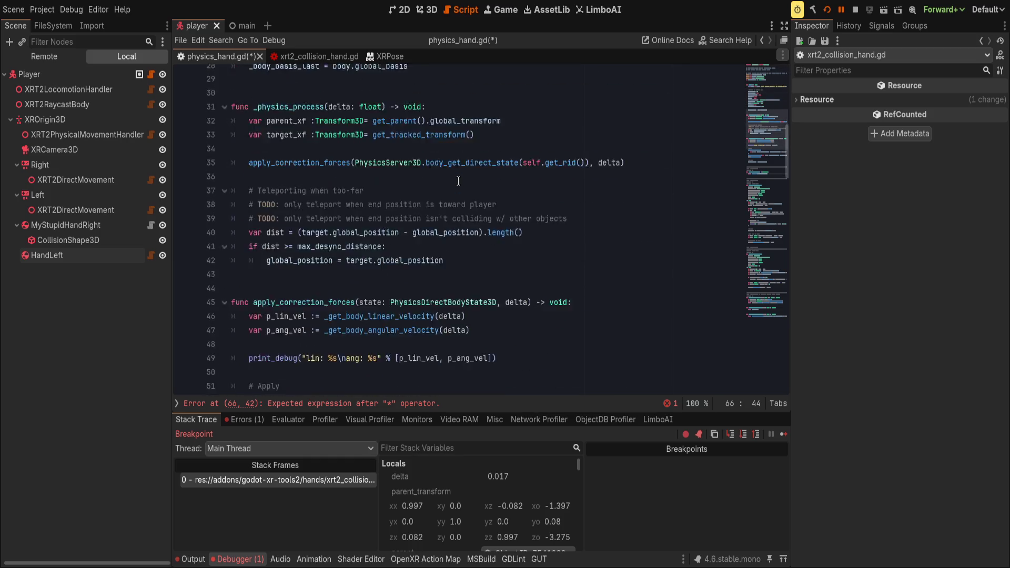
type("target.")
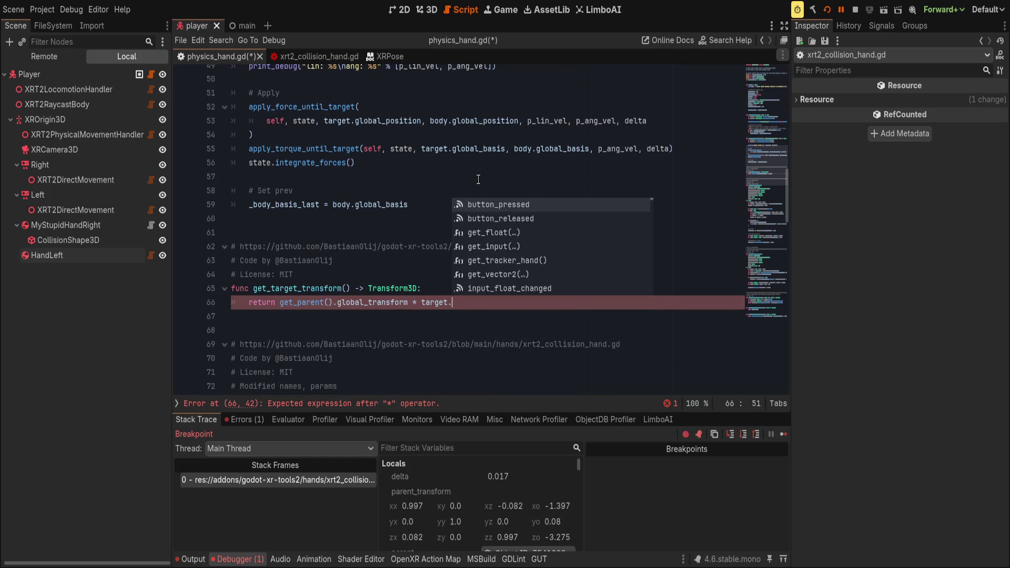
type("get_pose")
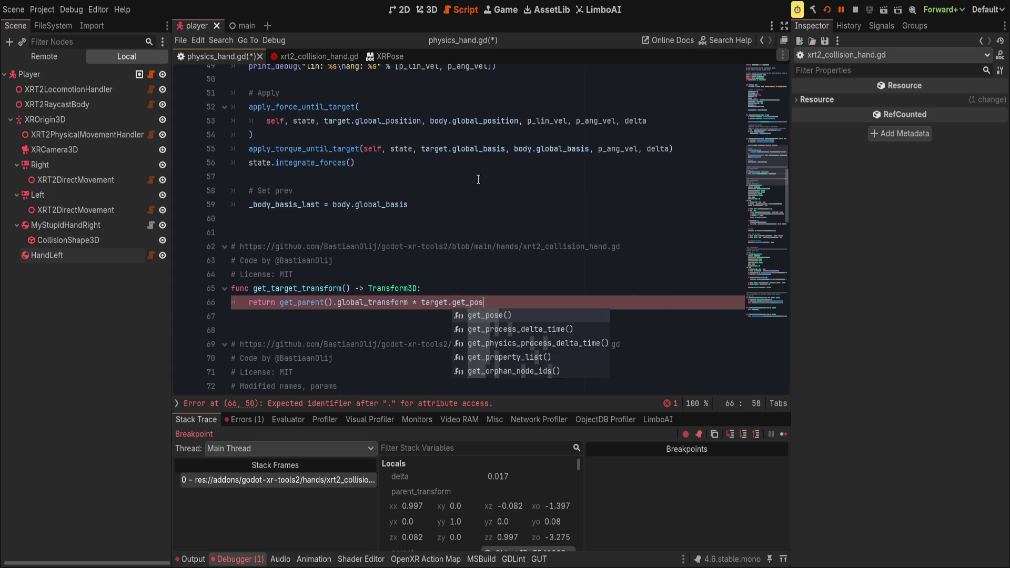
key("BackSpace")
key("BackSpace")
key("BackSpace")
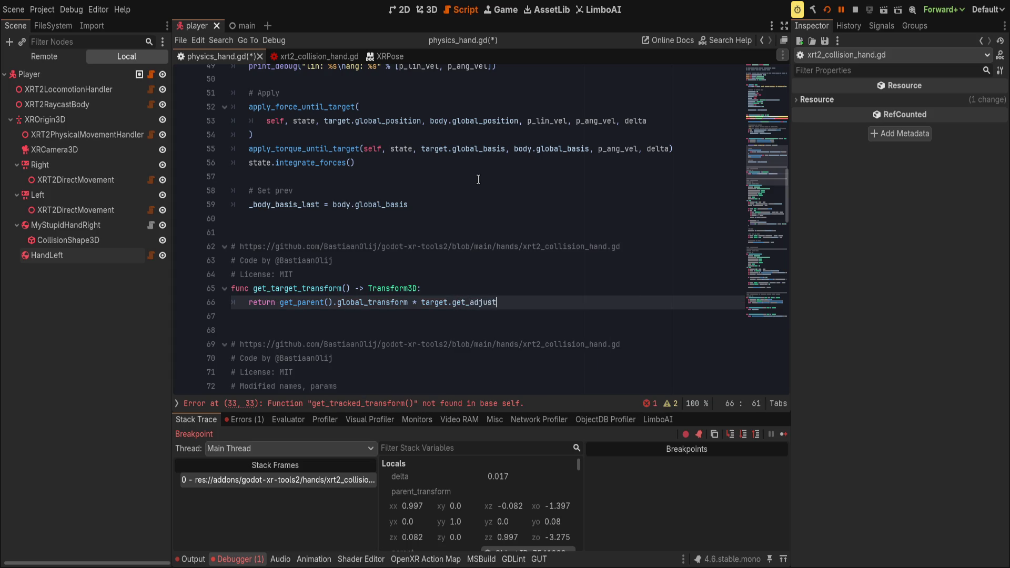
- Review how xrt2_collision_hand.gd gets the pose, around fallback_pose_action and the default pose on lines 302–310
scroll(390, 163, "up", 4)
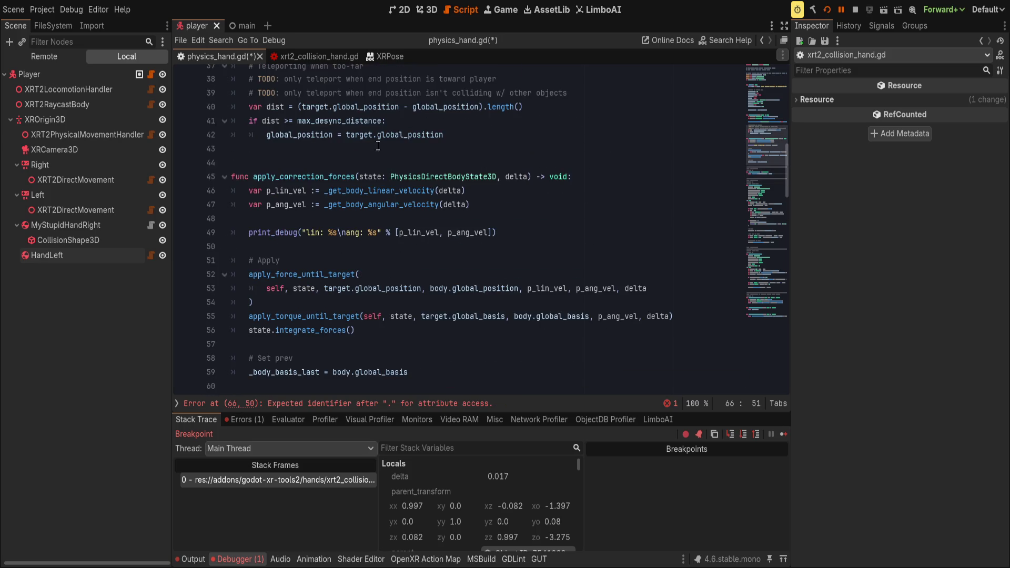
left_click(314, 57)
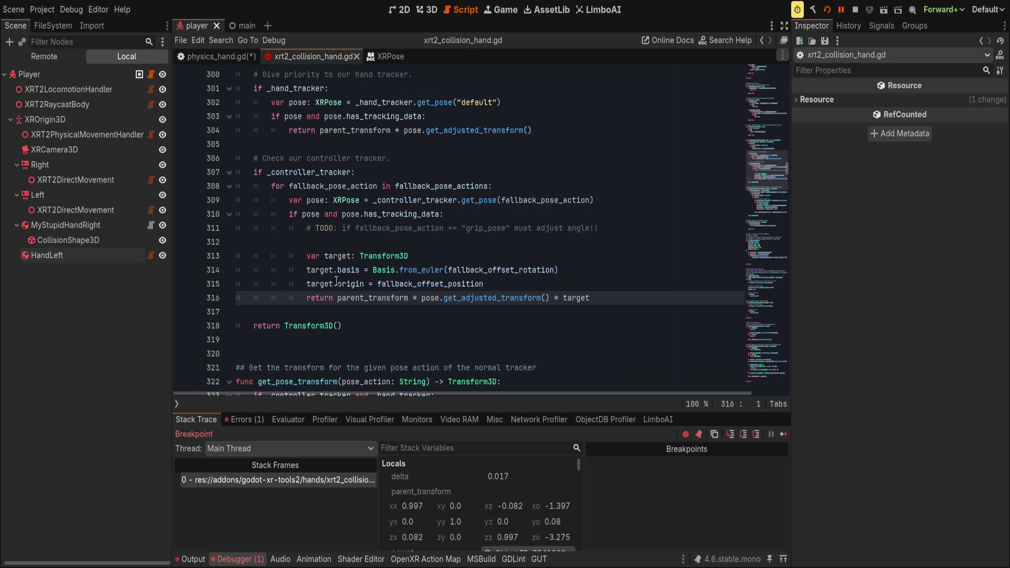
left_click(351, 216)
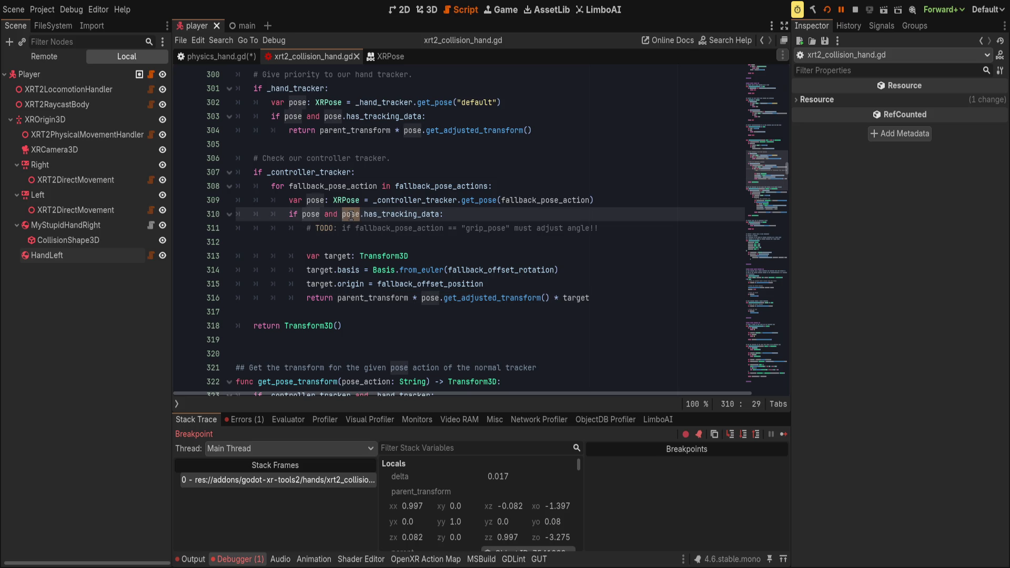
left_click(453, 200)
double_click(543, 199)
left_click(595, 191)
left_click(625, 201)
scroll(501, 250, "up", 1)
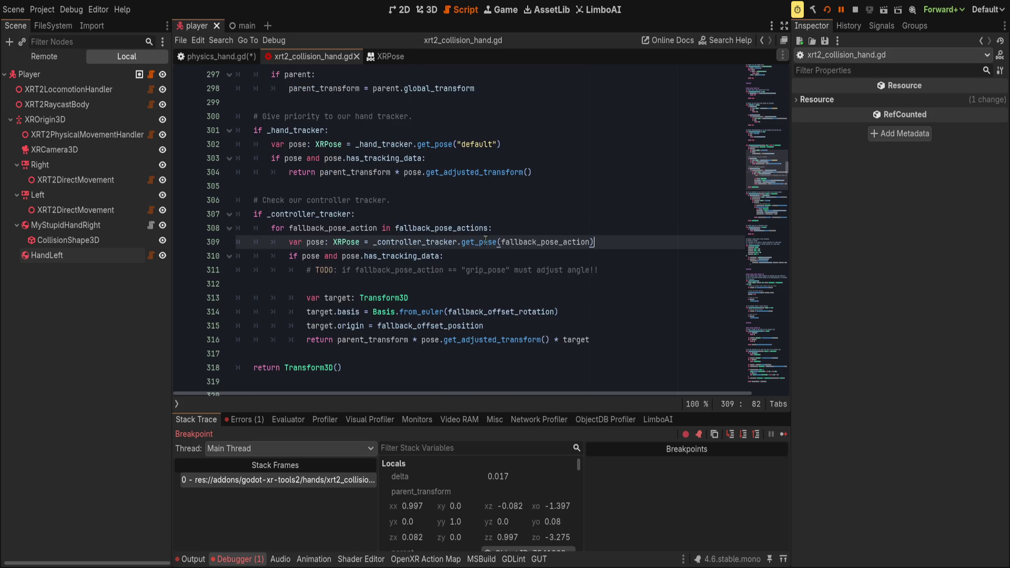
left_click_drag(457, 147, 498, 147)
left_click(500, 148)
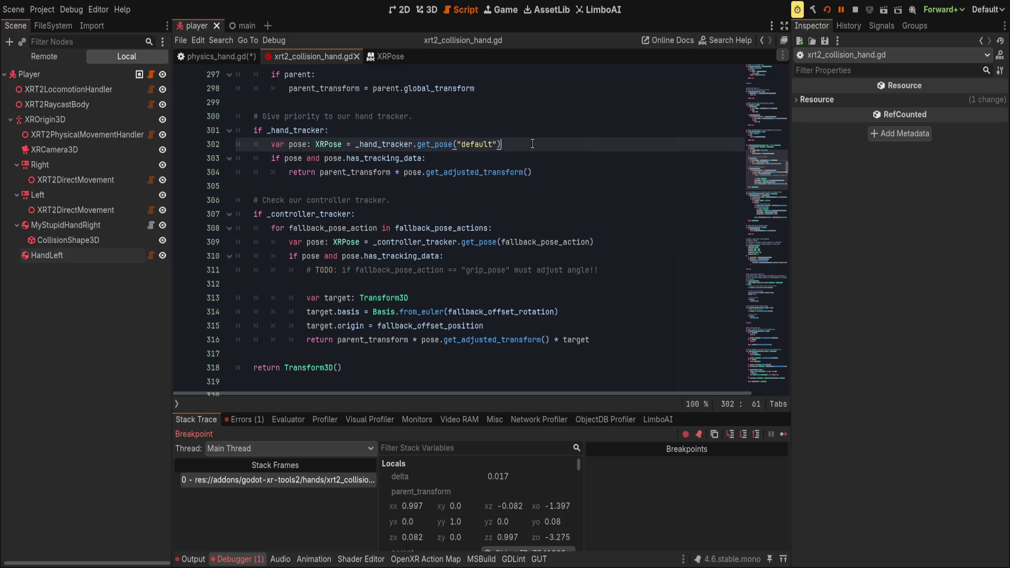
- Complete line 66 as get_parent().global_transform * target.get_pose() using autocomplete
left_click(210, 61)
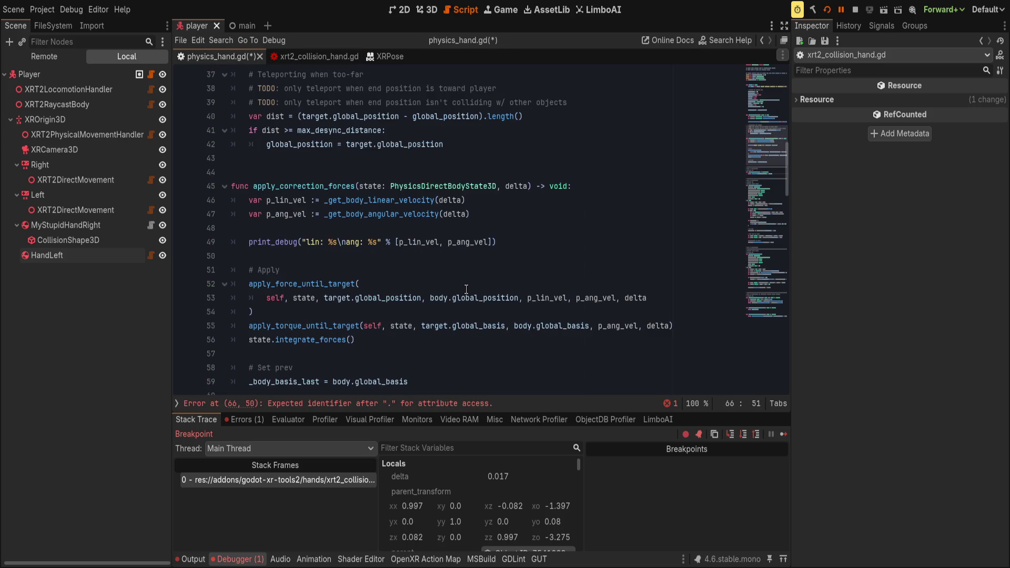
scroll(466, 291, "down", 1)
type("get")
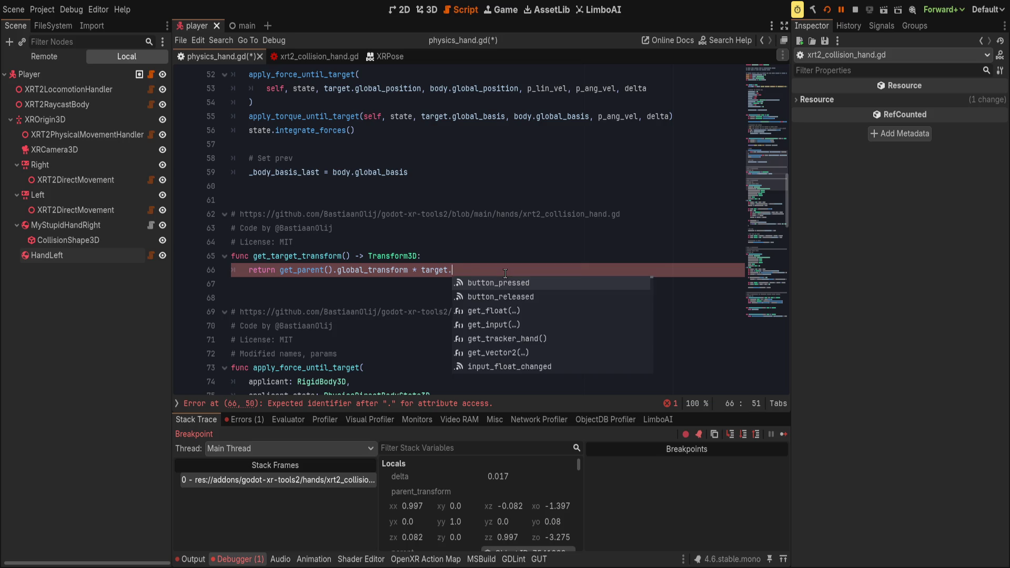
type("_p")
key("Return")
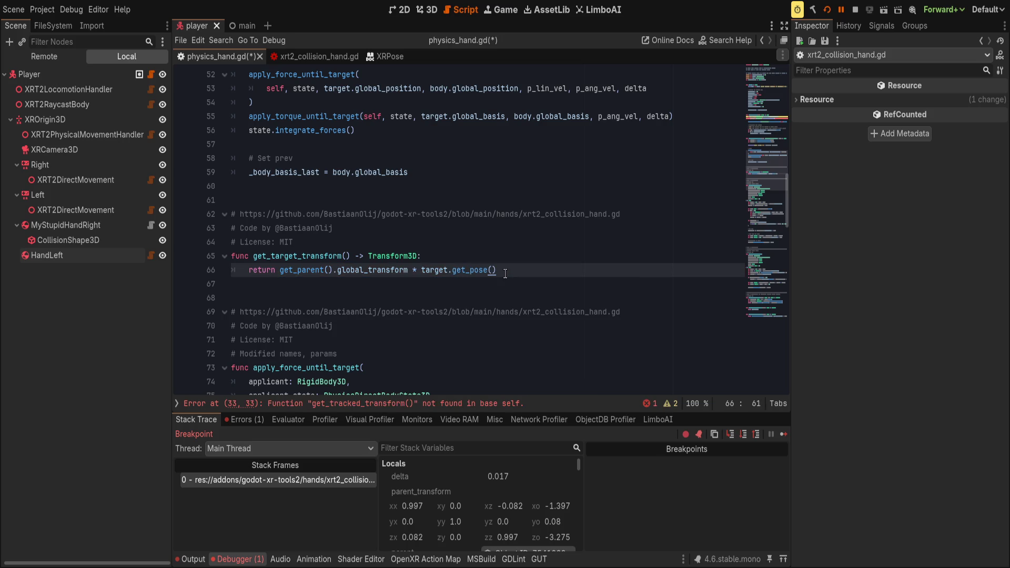
key("Left")
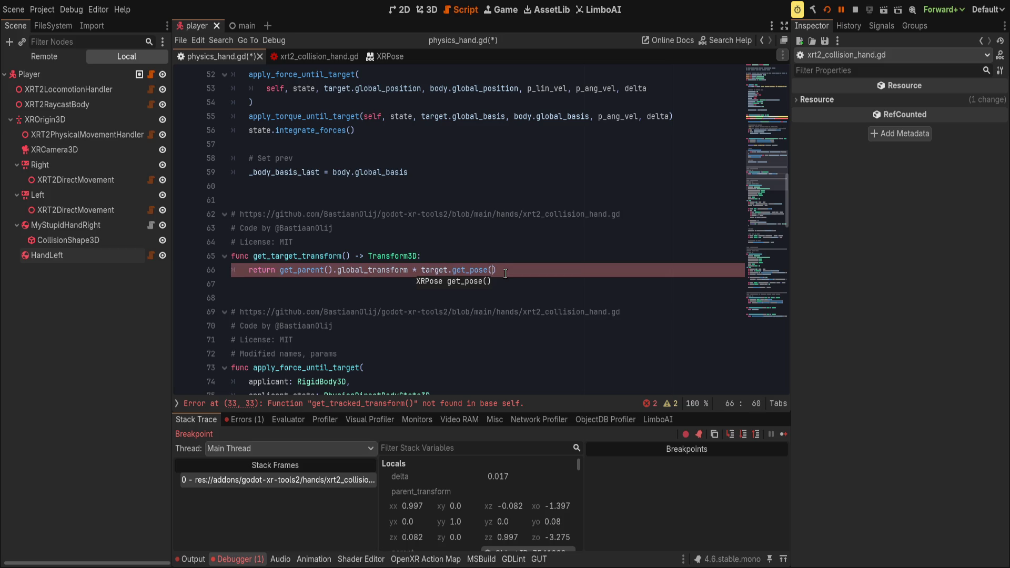
key("Right")
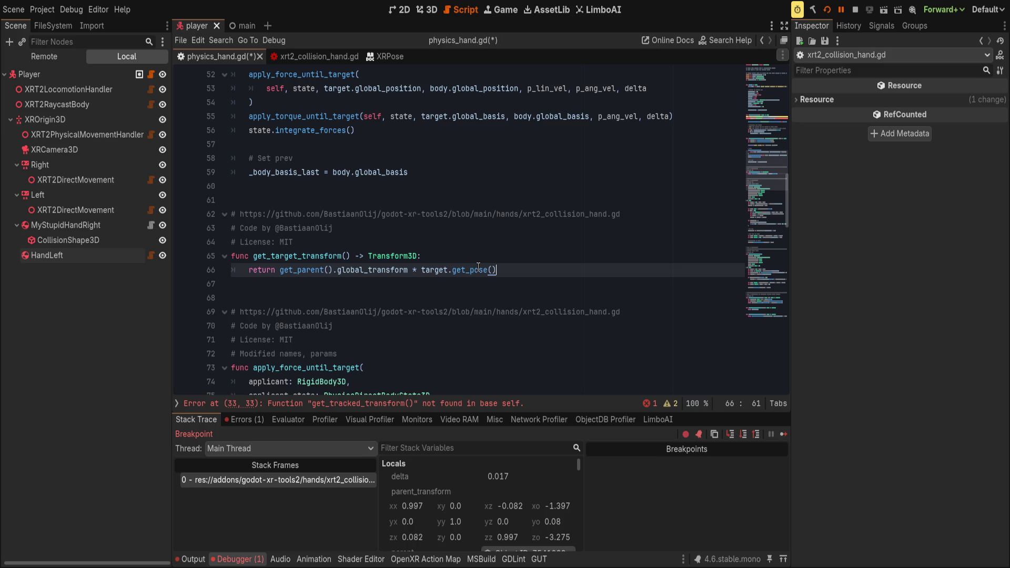
left_click(303, 58)
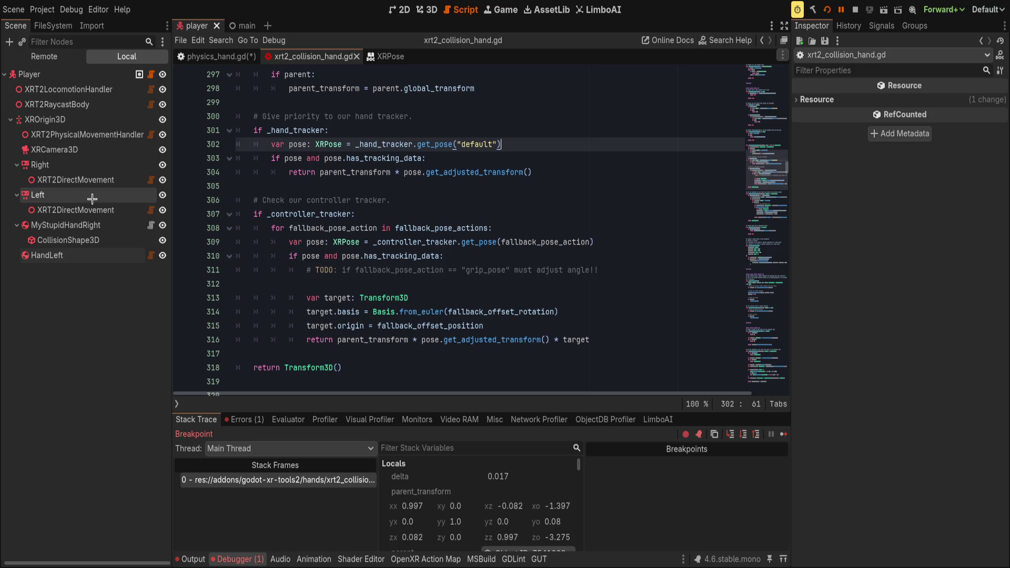
- Scroll xrt2_collision_hand.gd from the controller tracker check up to its private variable declarations
left_click(298, 216)
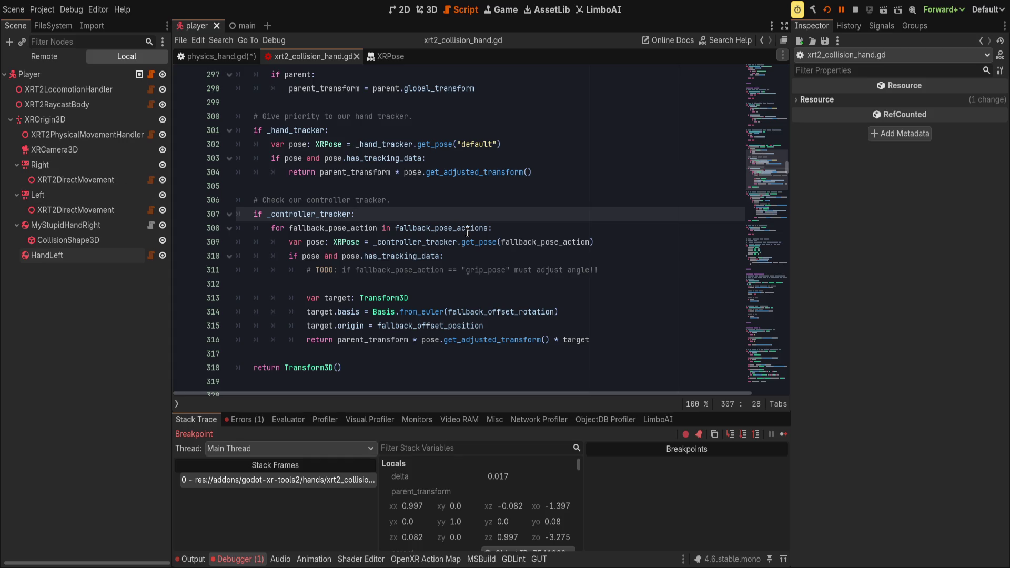
left_click(767, 158)
left_click(769, 120)
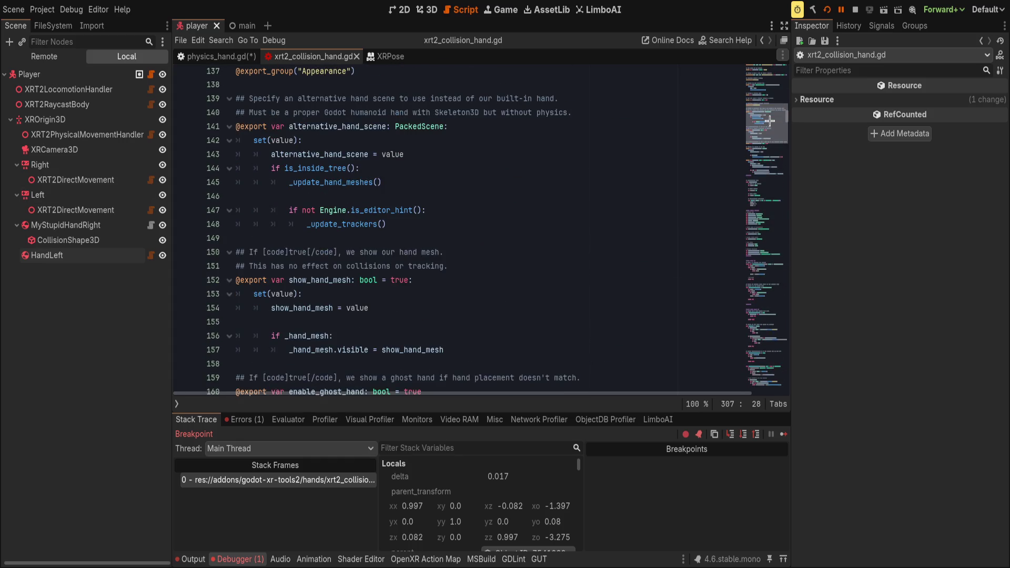
left_click_drag(769, 121, 770, 115)
scroll(397, 332, "up", 14)
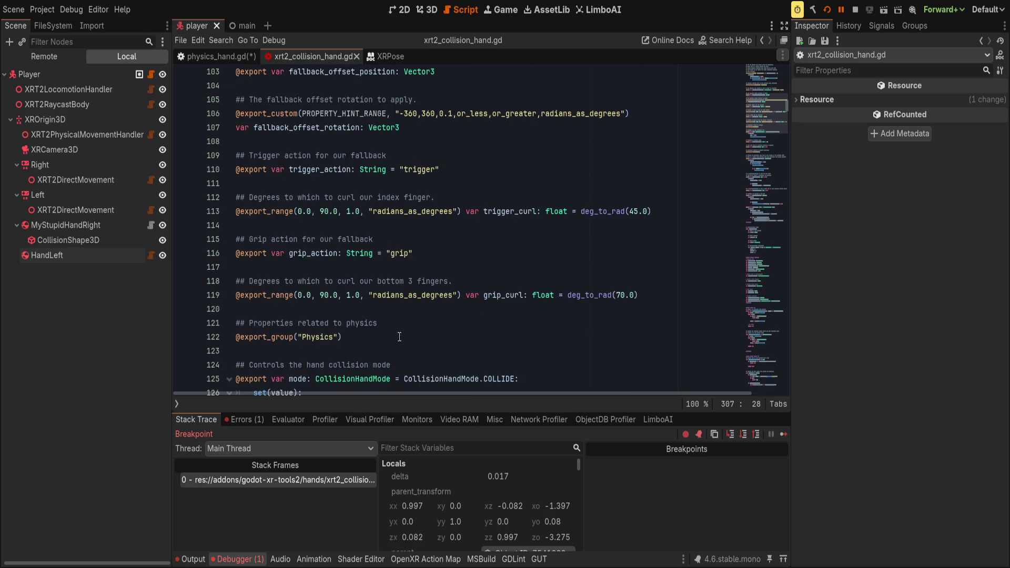
scroll(403, 314, "up", 6)
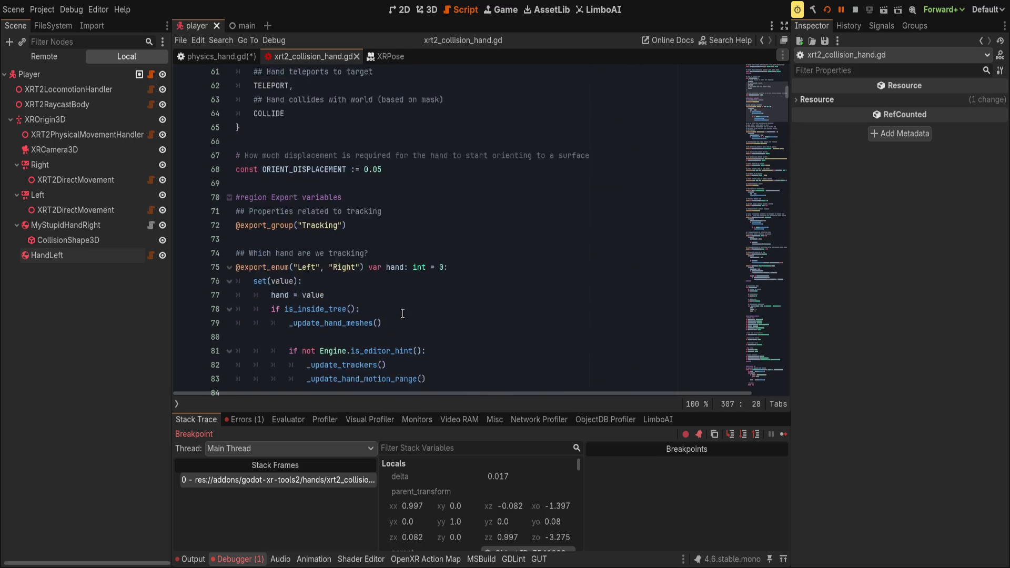
scroll(383, 345, "down", 3)
scroll(418, 334, "up", 8)
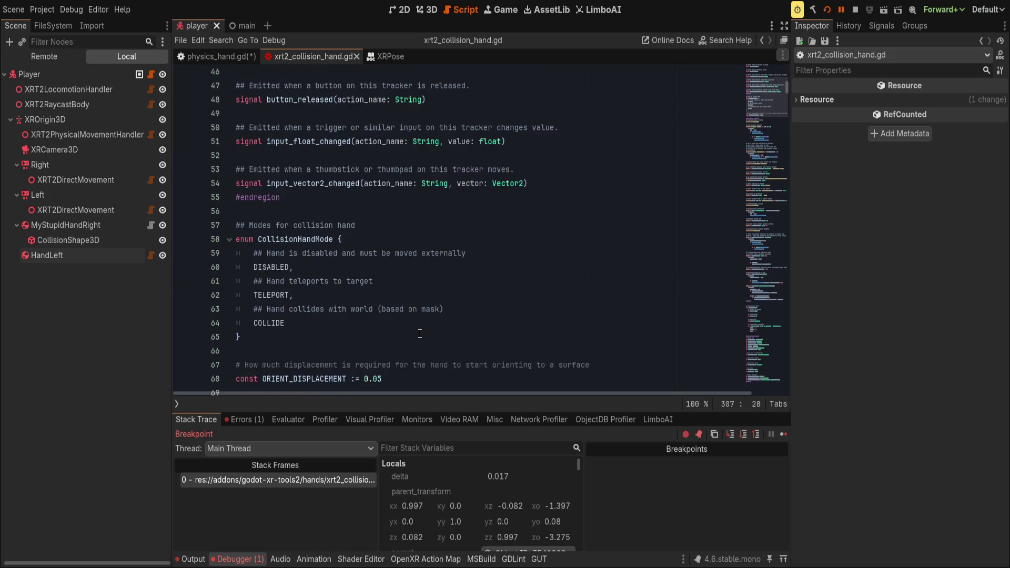
scroll(421, 332, "down", 20)
scroll(422, 332, "down", 12)
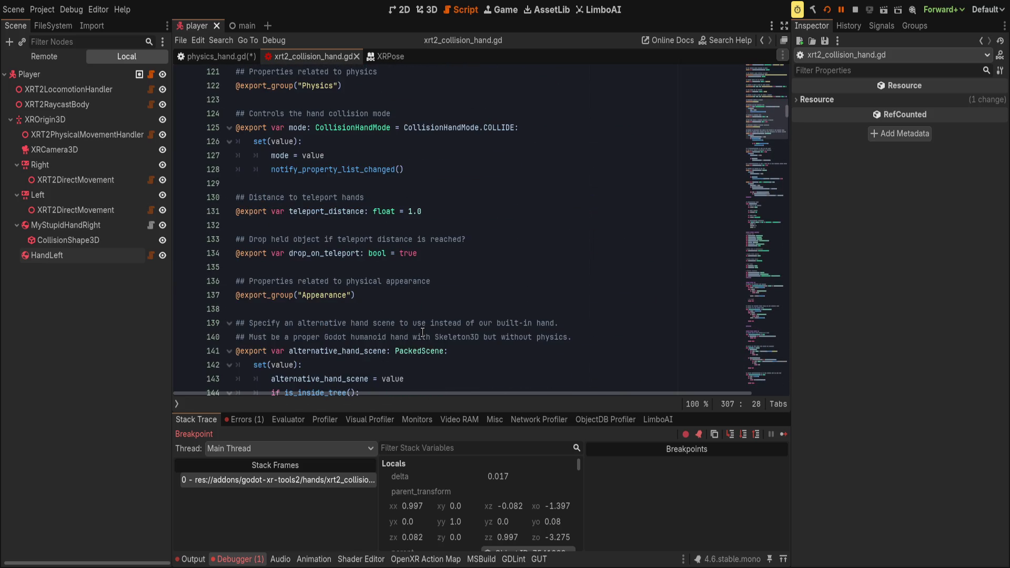
scroll(423, 332, "down", 13)
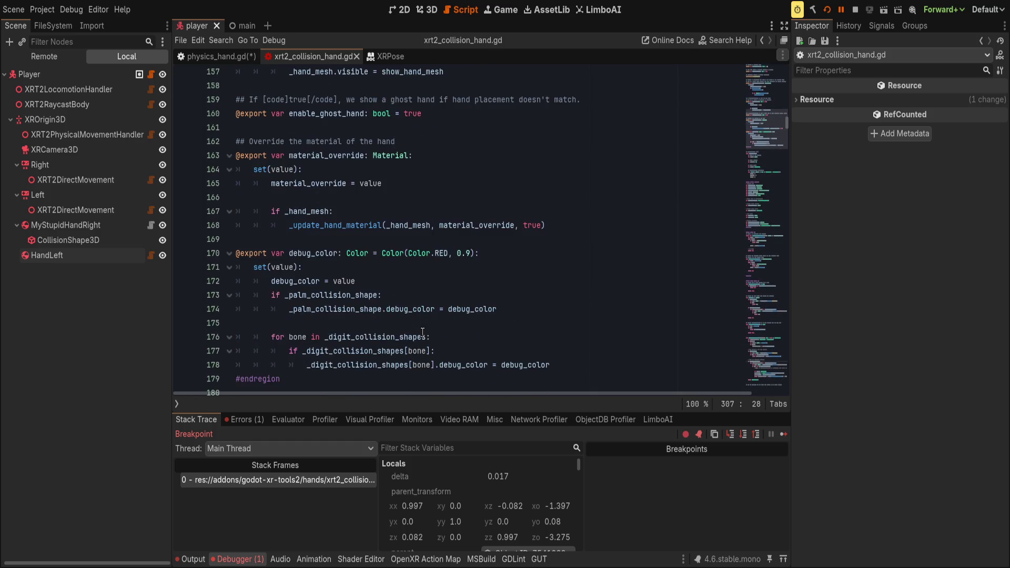
scroll(423, 332, "down", 5)
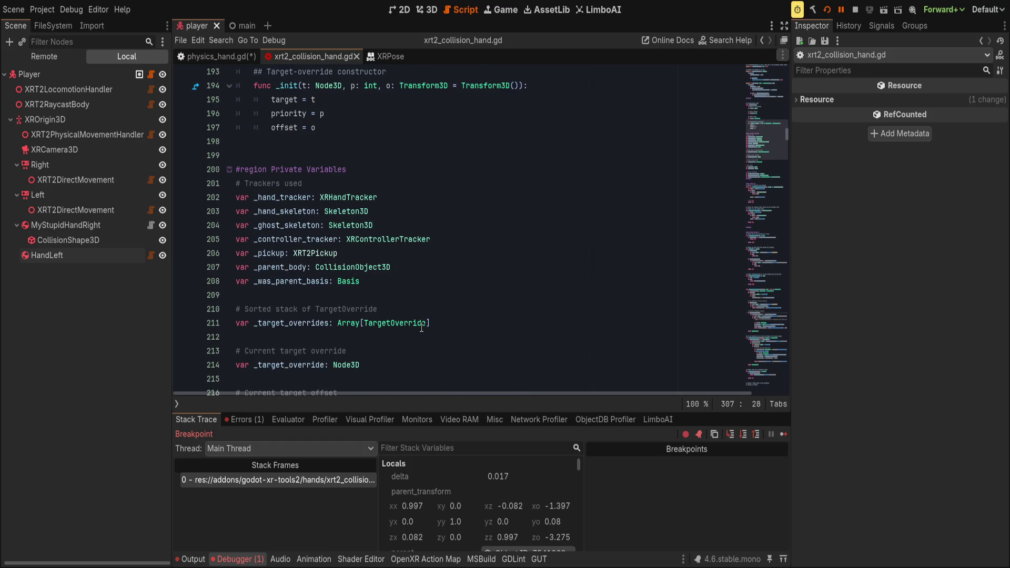
- Select _controller_tracker on line 205 and search the script for it
left_click(362, 196)
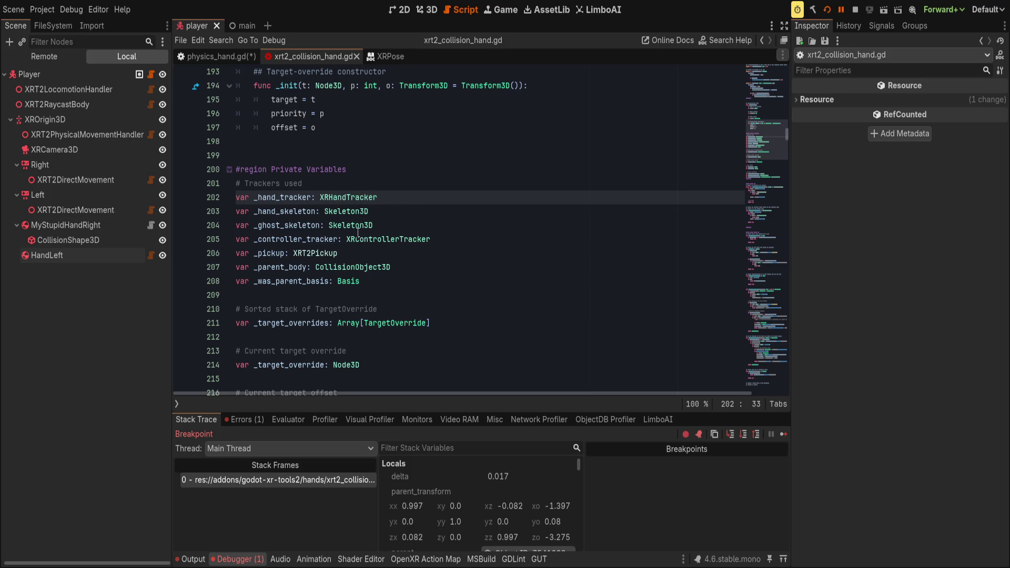
left_click(303, 242)
key("End")
key("ctrl+shift+Left")
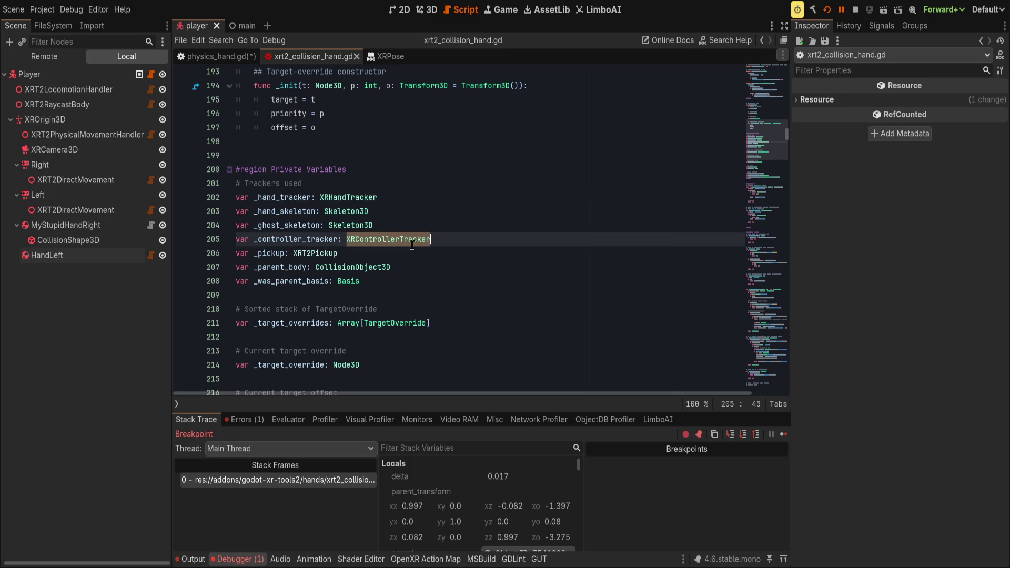
key("ctrl+f")
double_click(303, 242)
key("ctrl+f")
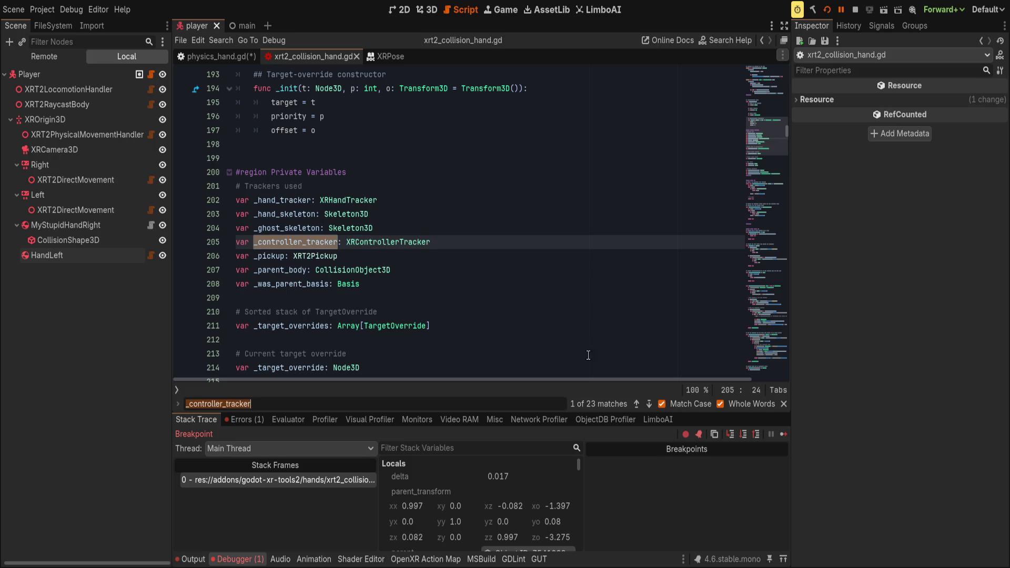
- Step through all 23 _controller_tracker matches in xrt2_collision_hand.gd, then go back to physics_hand.gd
left_click(648, 404)
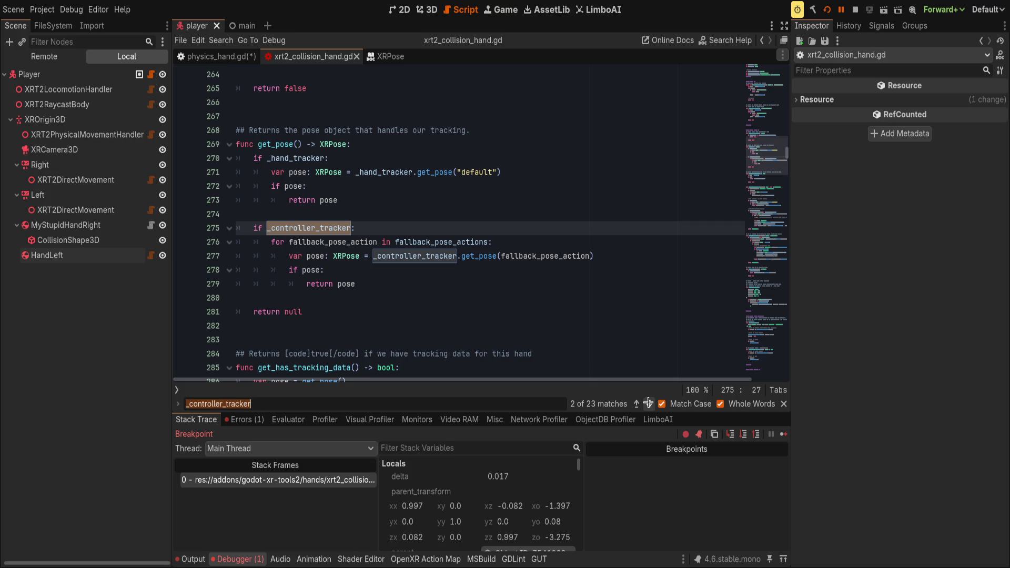
scroll(487, 288, "up", 1)
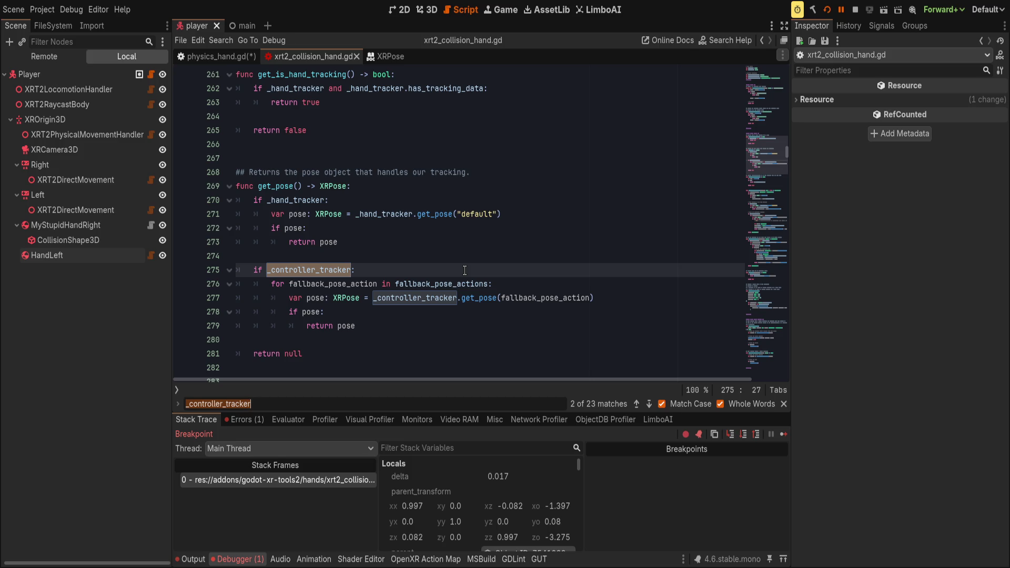
left_click(636, 404)
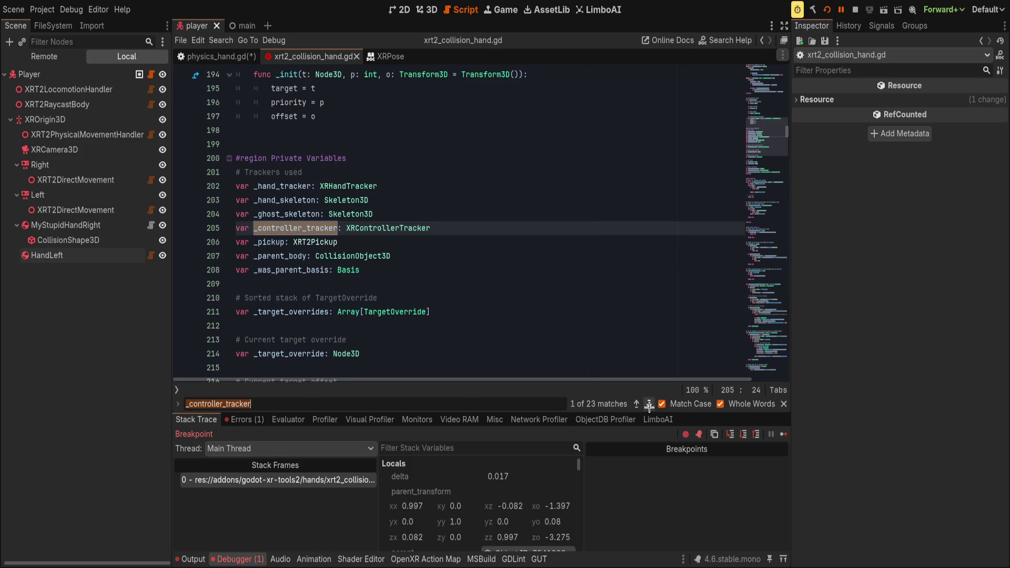
left_click(648, 403)
left_click(648, 404)
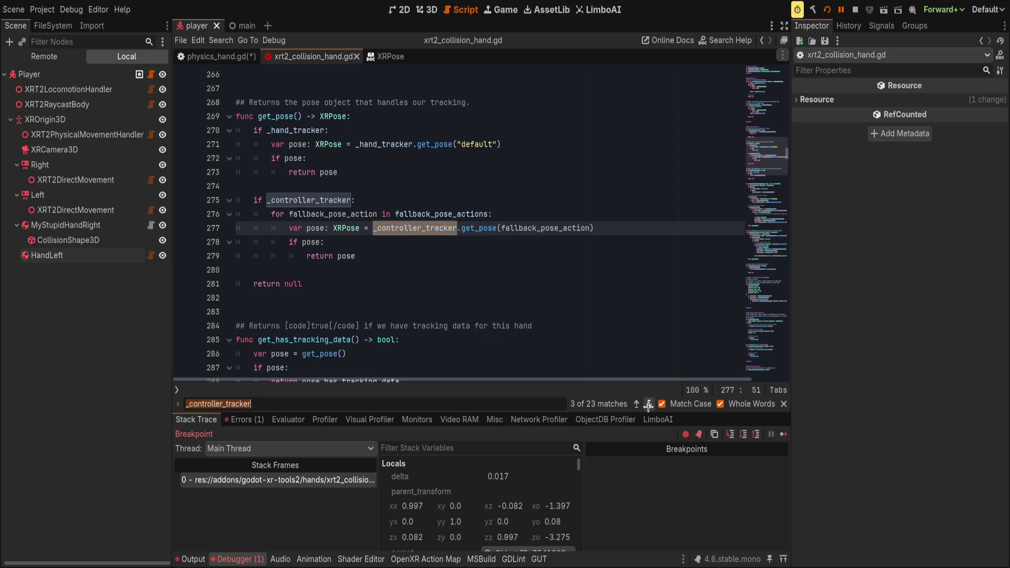
left_click(648, 404)
left_click(637, 404)
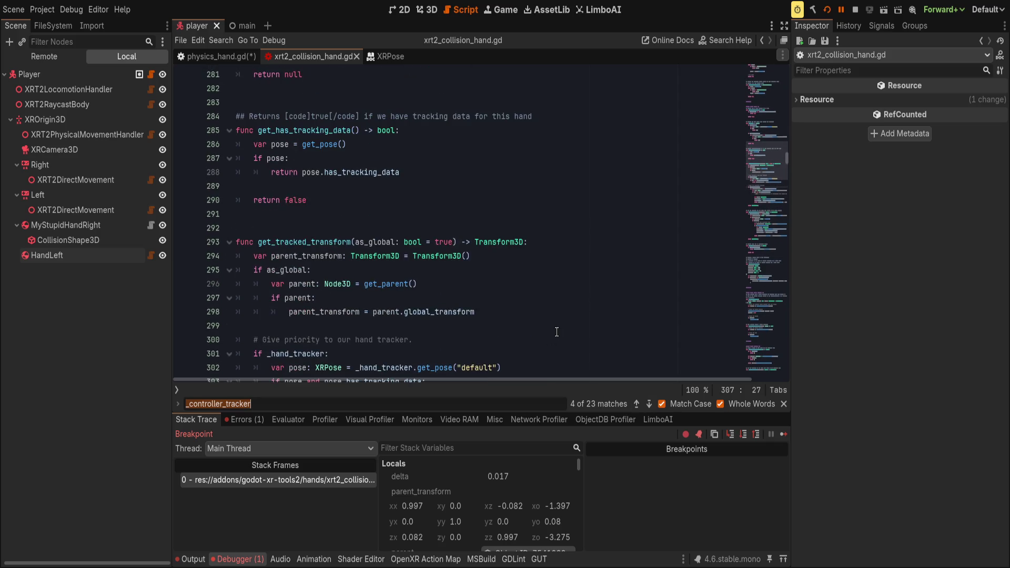
left_click(648, 404)
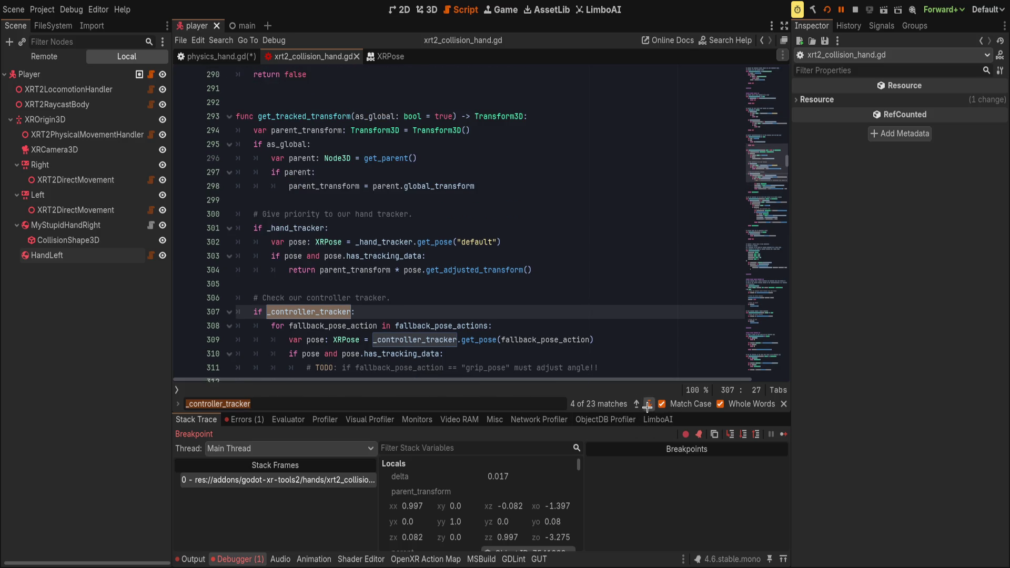
left_click(649, 403)
left_click(648, 404)
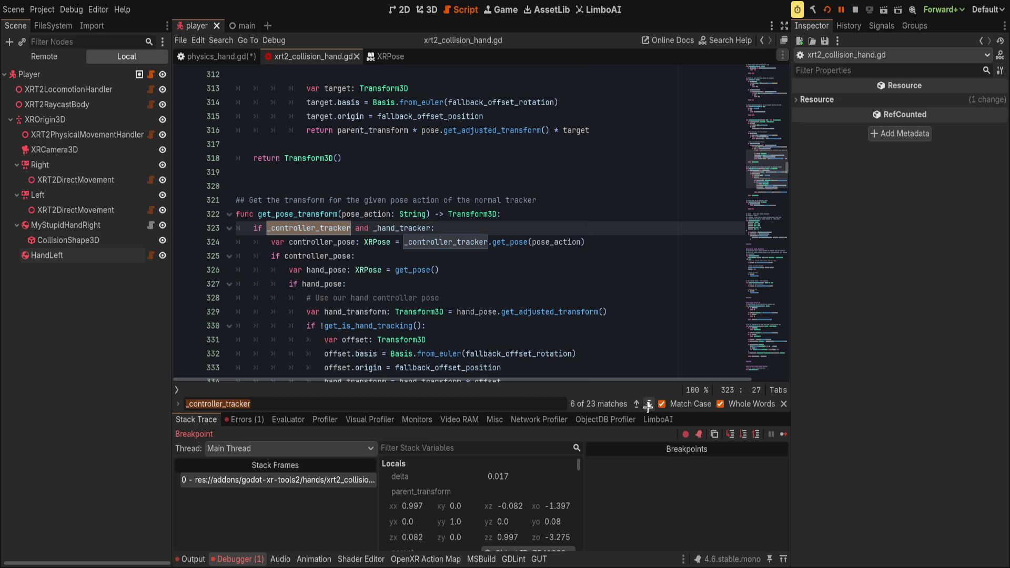
left_click(648, 404)
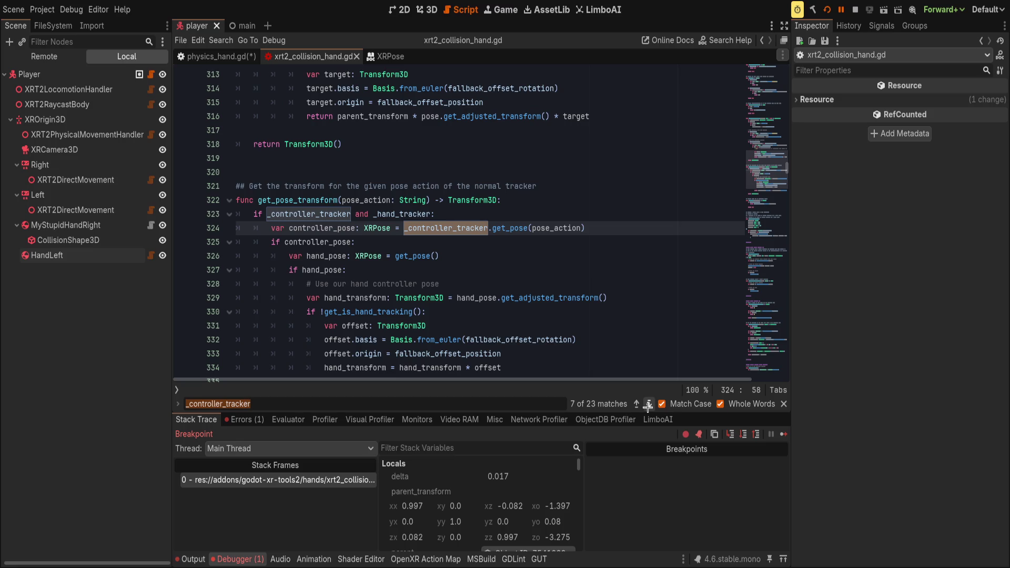
left_click(648, 404)
left_click(649, 403)
left_click(648, 404)
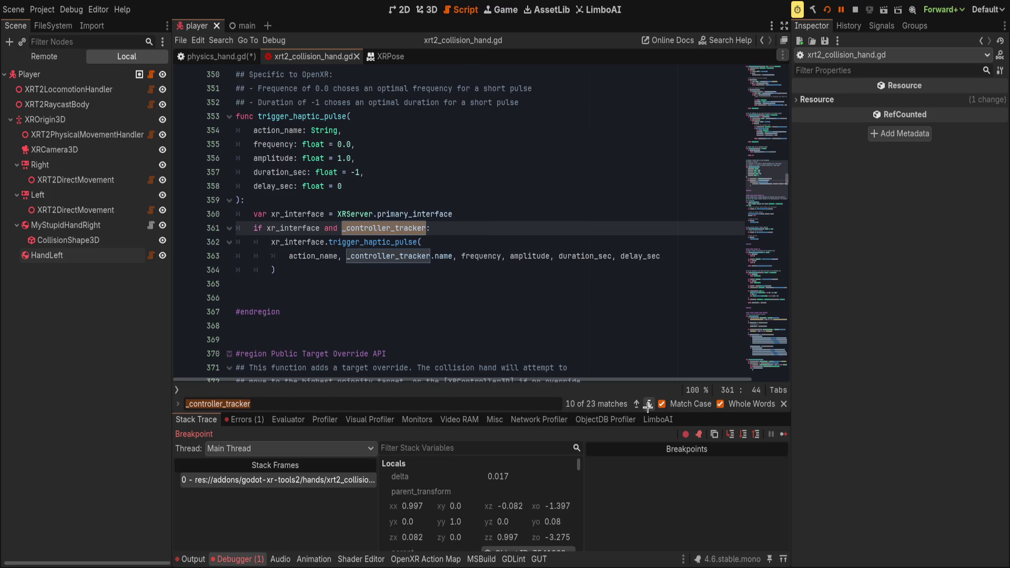
key("shift+Return")
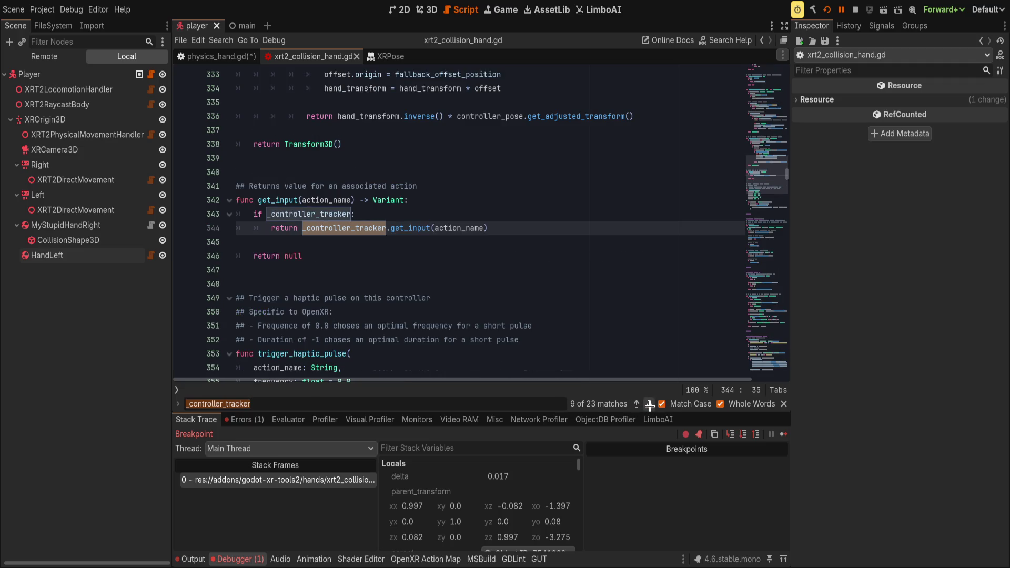
left_click(650, 404)
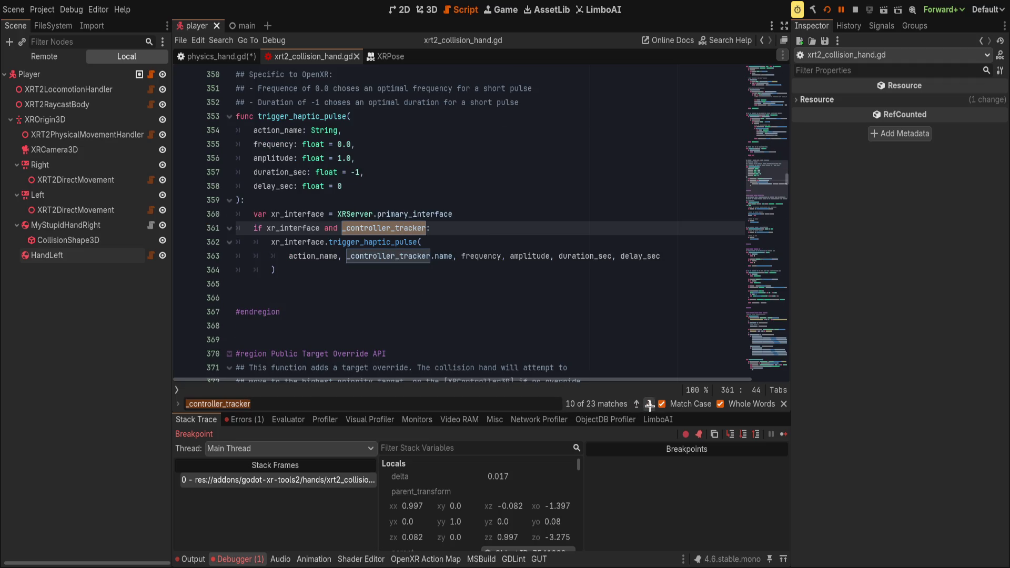
left_click(649, 404)
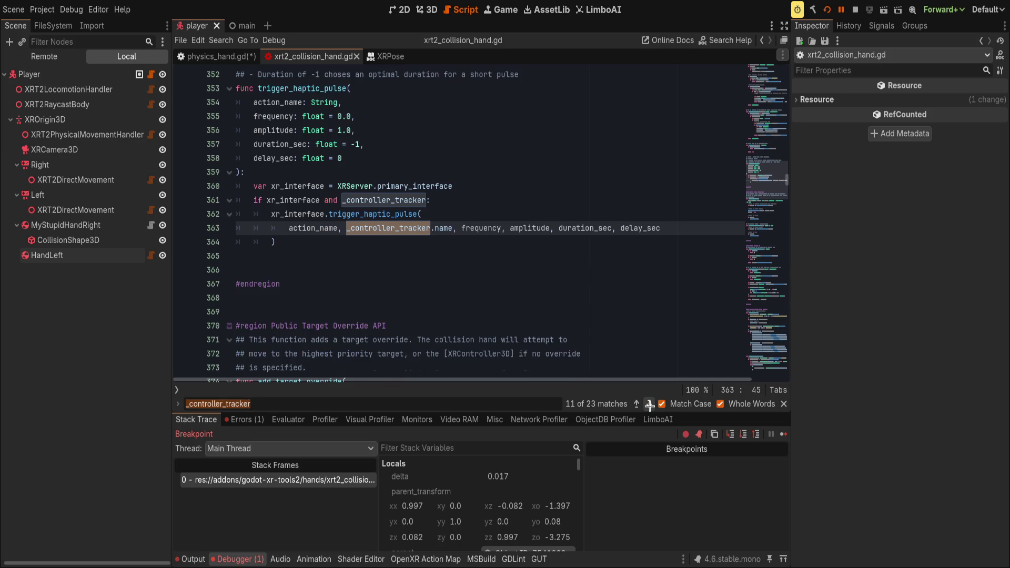
scroll(528, 357, "up", 2)
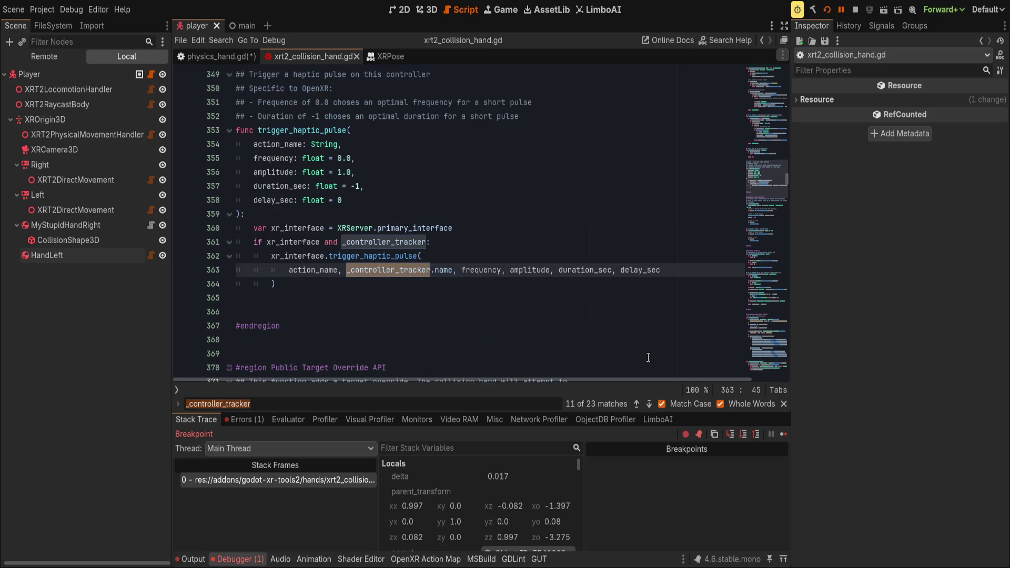
left_click(651, 403)
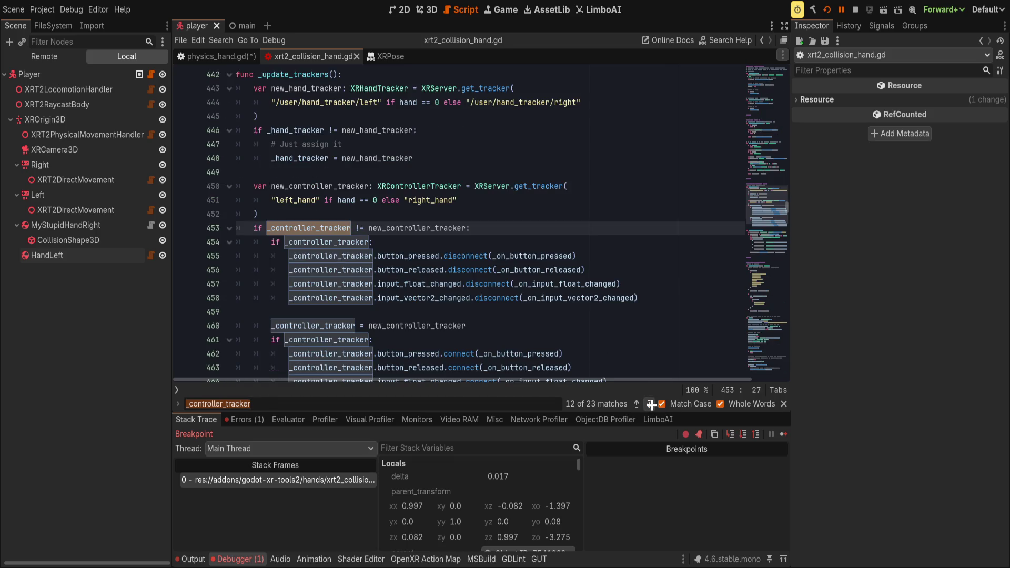
left_click(651, 404)
left_click(652, 404)
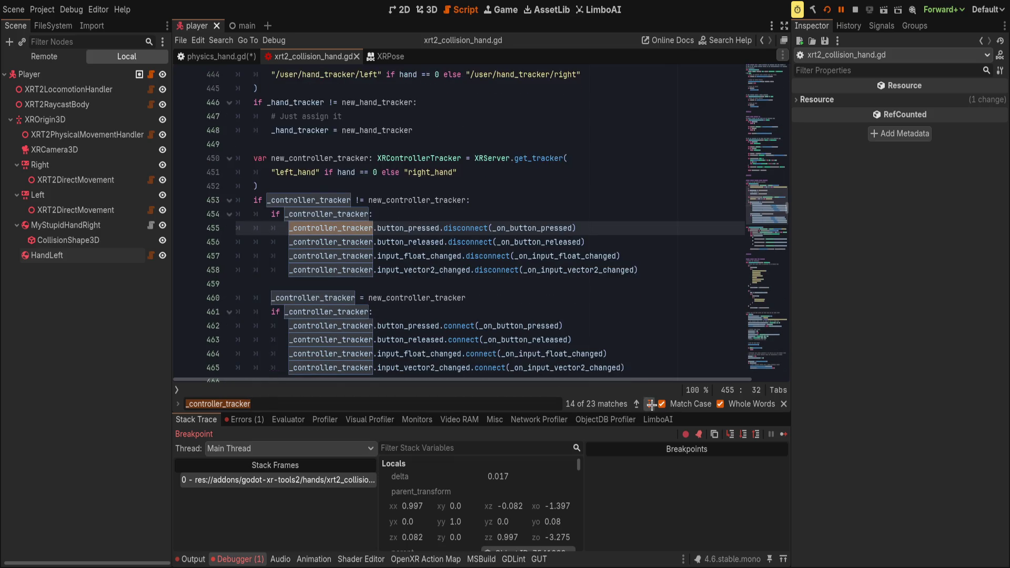
left_click(652, 404)
left_click(651, 403)
left_click(652, 404)
left_click(652, 403)
left_click(652, 403)
left_click(651, 403)
left_click(652, 404)
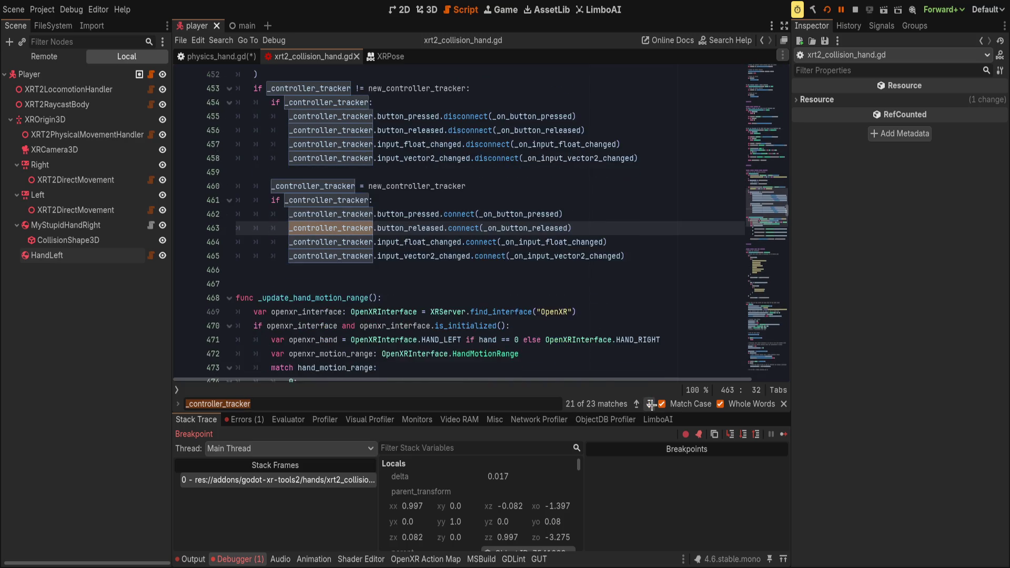
left_click(651, 404)
left_click(651, 404)
left_click(651, 404)
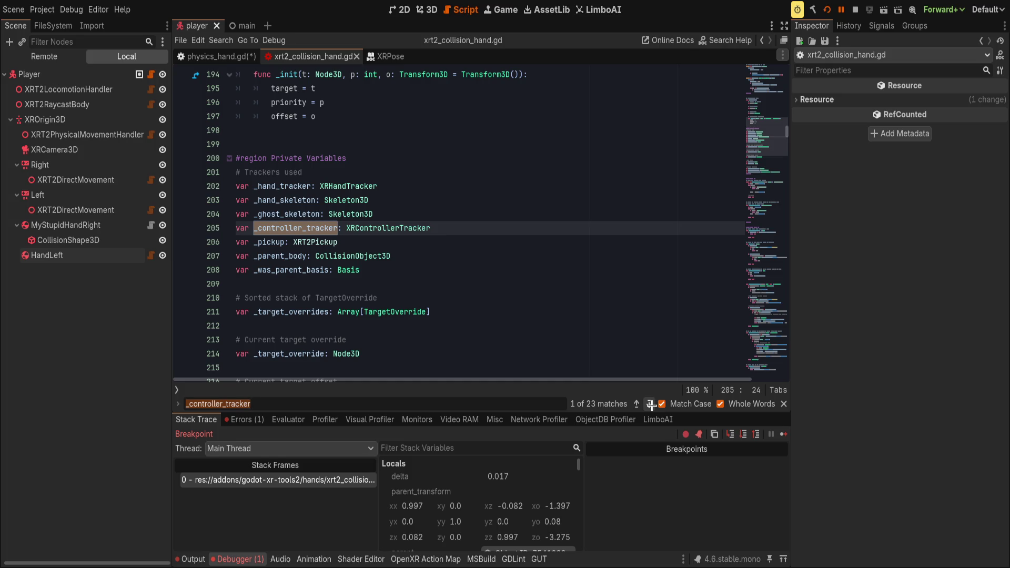
left_click(651, 404)
left_click(215, 56)
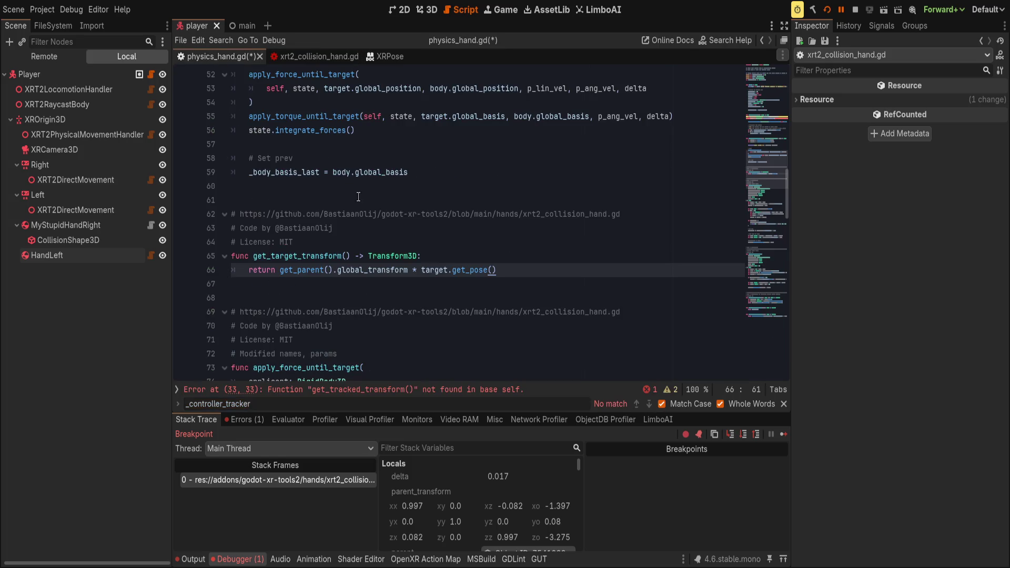
- Add a new line in get_target_transform and autocomplete it to target.tracker.get_
left_click(462, 258)
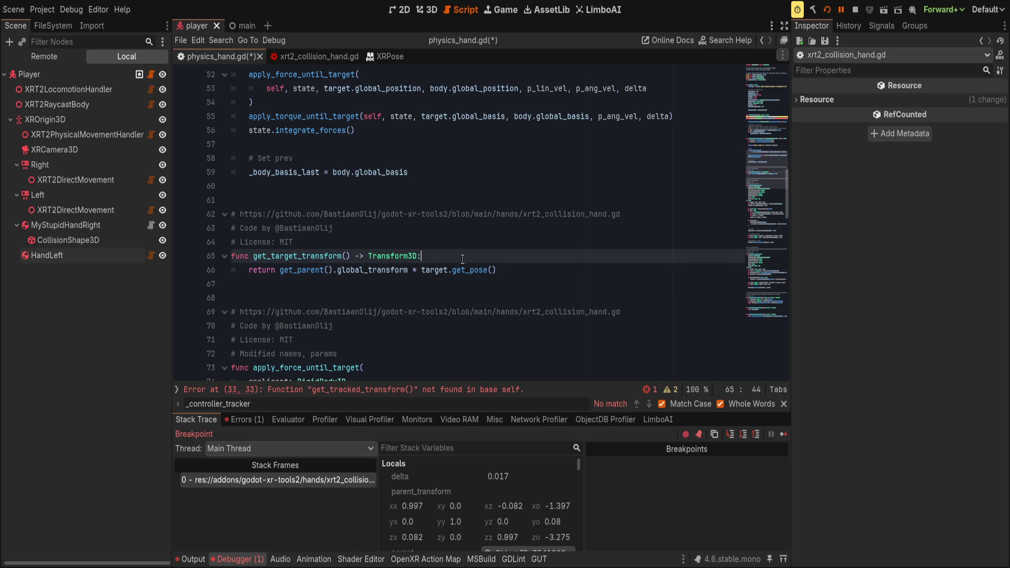
key("Return")
type("target.")
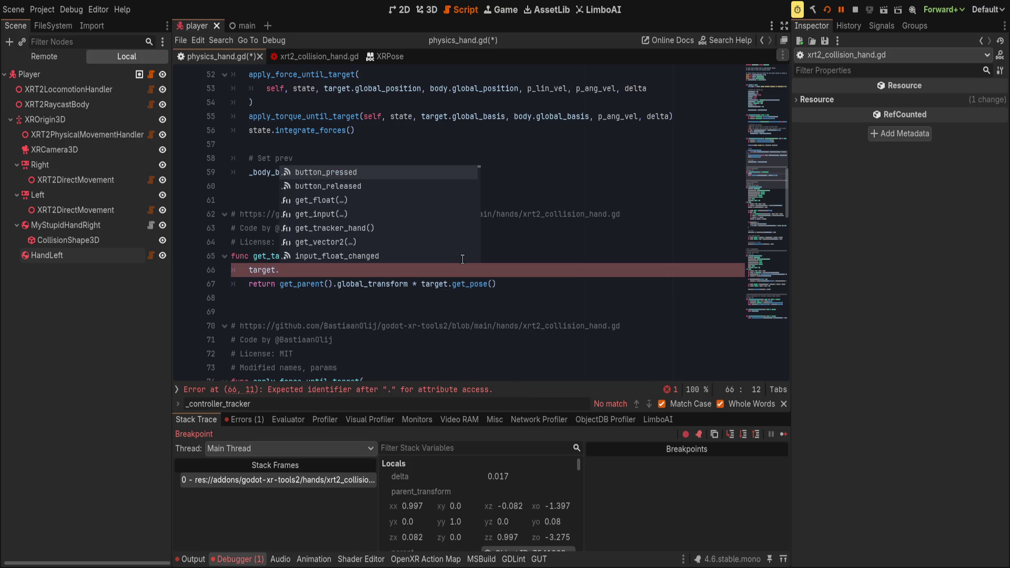
key("Down")
key("Down")
key("Down")
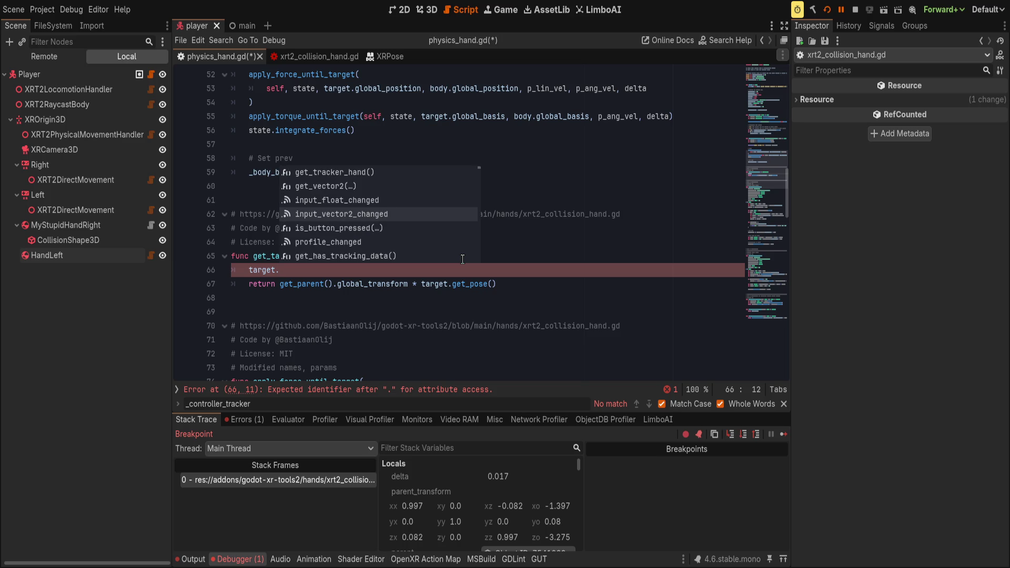
key("Down")
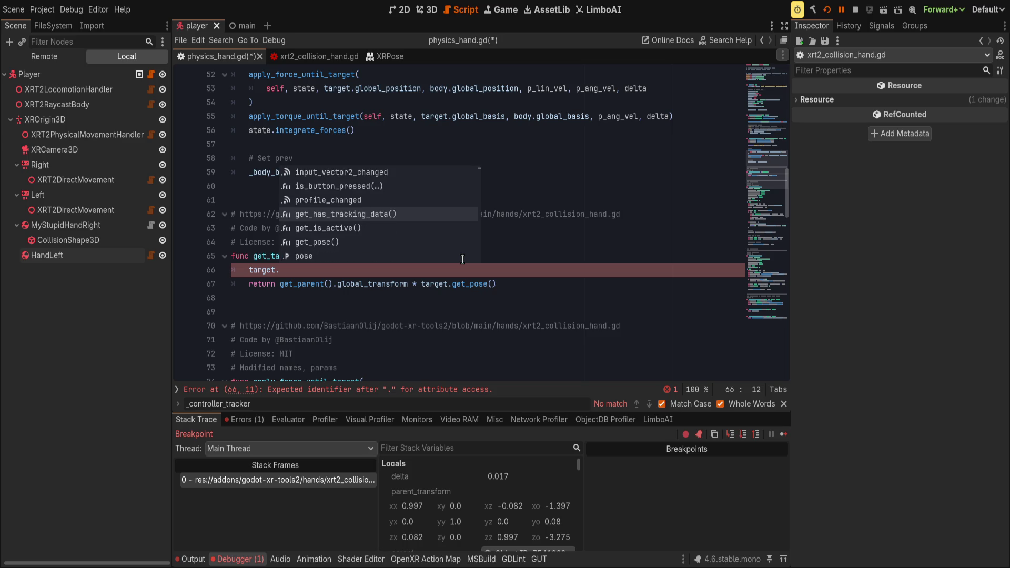
key("Down")
key("Down")
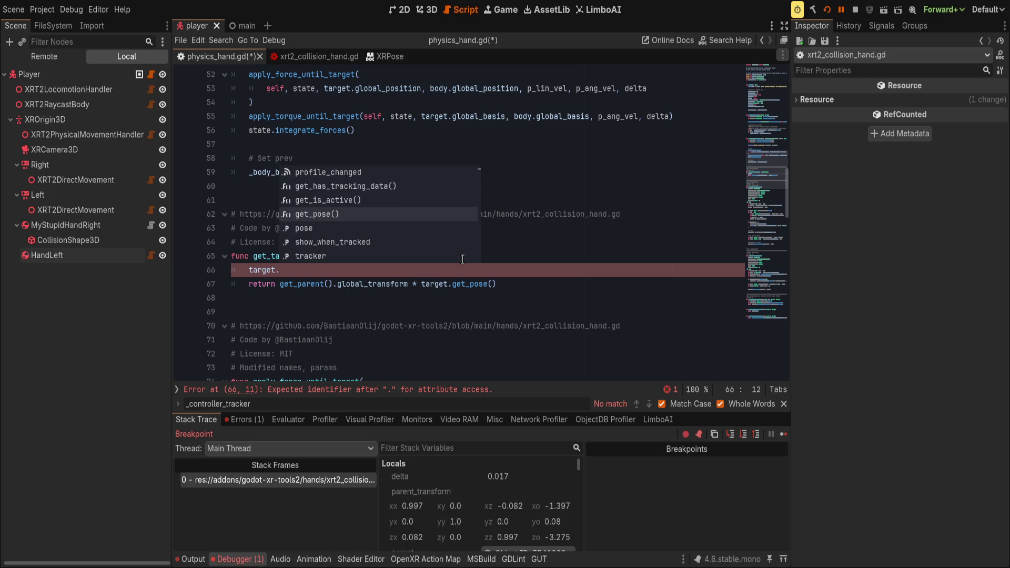
key("Down")
key("Down")
key("Down")
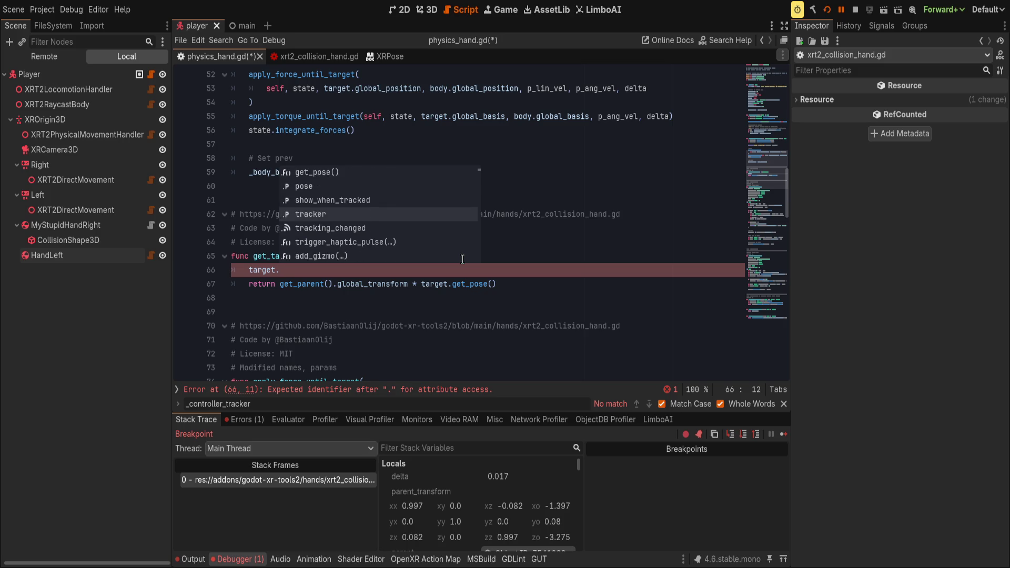
key("Return")
type(".")
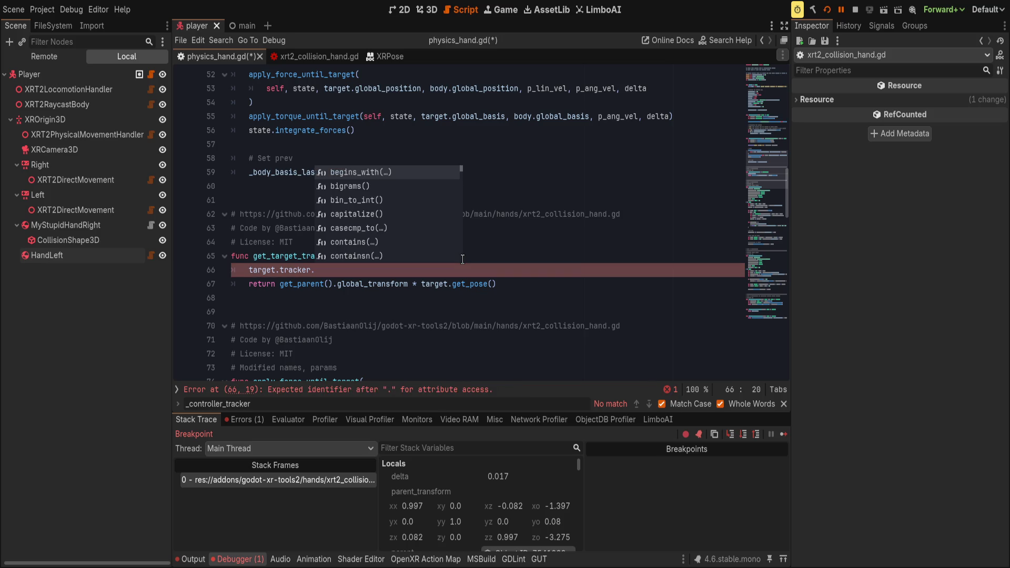
type("get_")
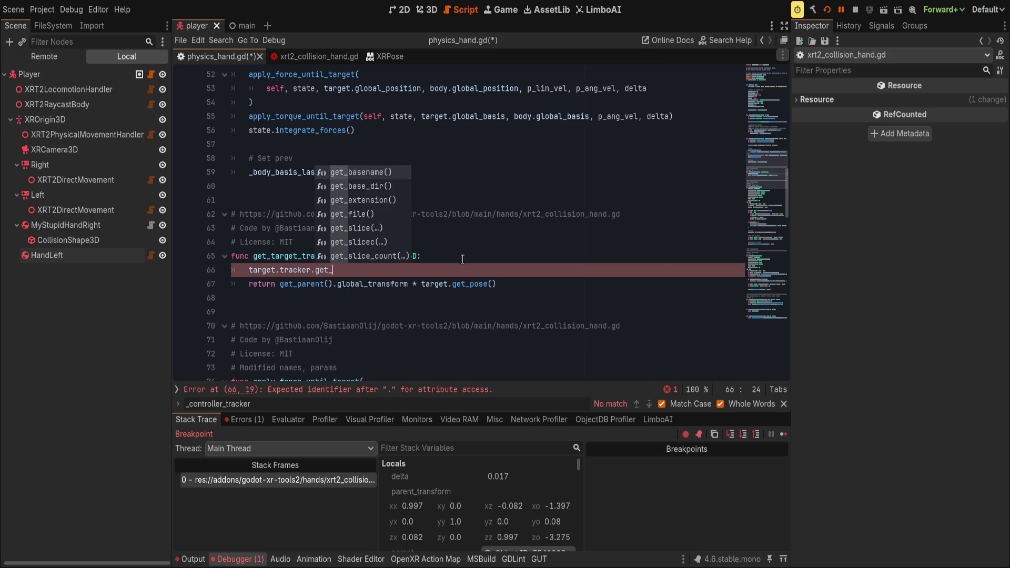
- Trim line 66 back to just 'target.' and select the XRT2DirectMovement node under Right
left_click(306, 262)
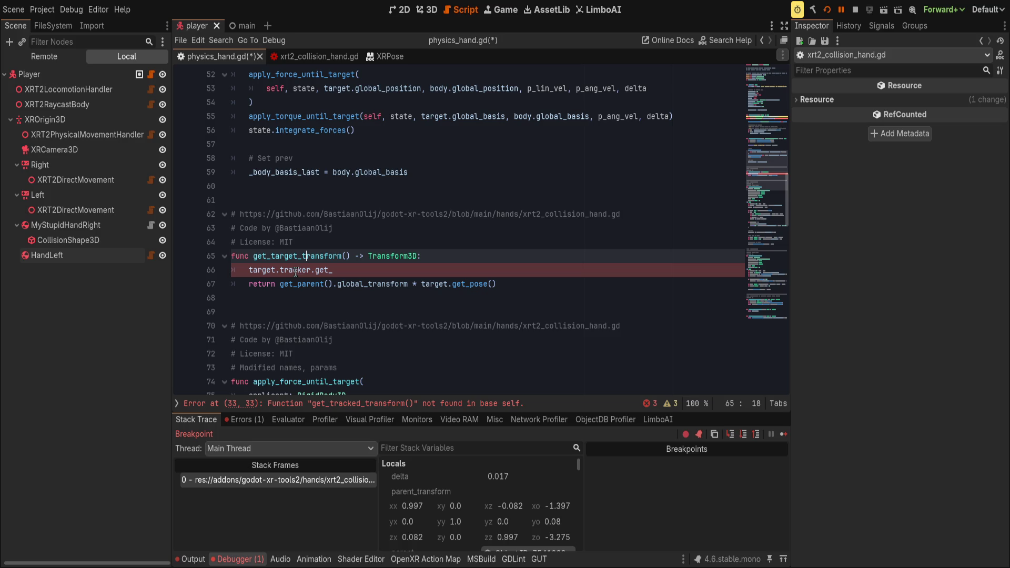
left_click_drag(279, 270, 333, 270)
key("BackSpace")
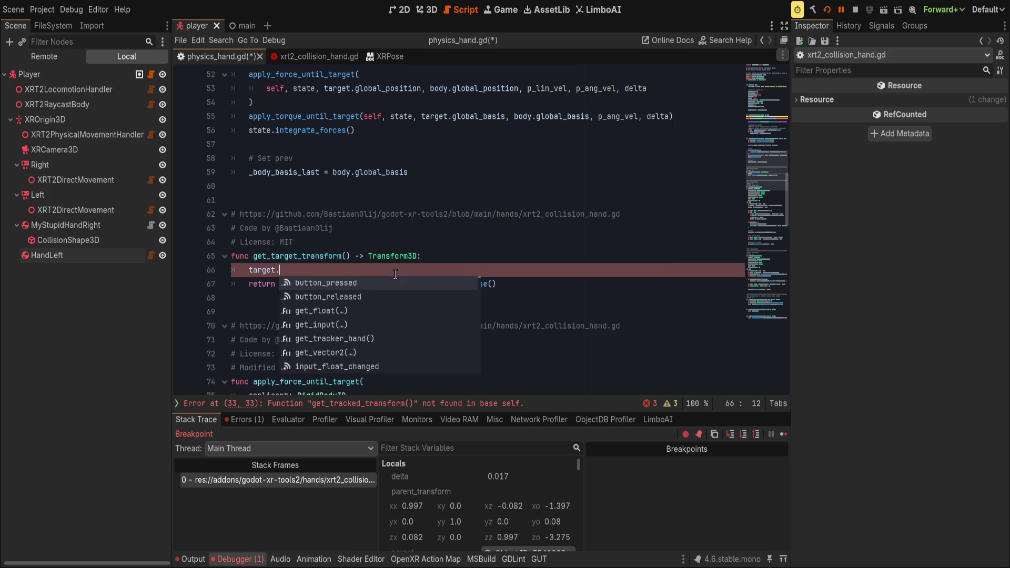
scroll(397, 326, "down", 10)
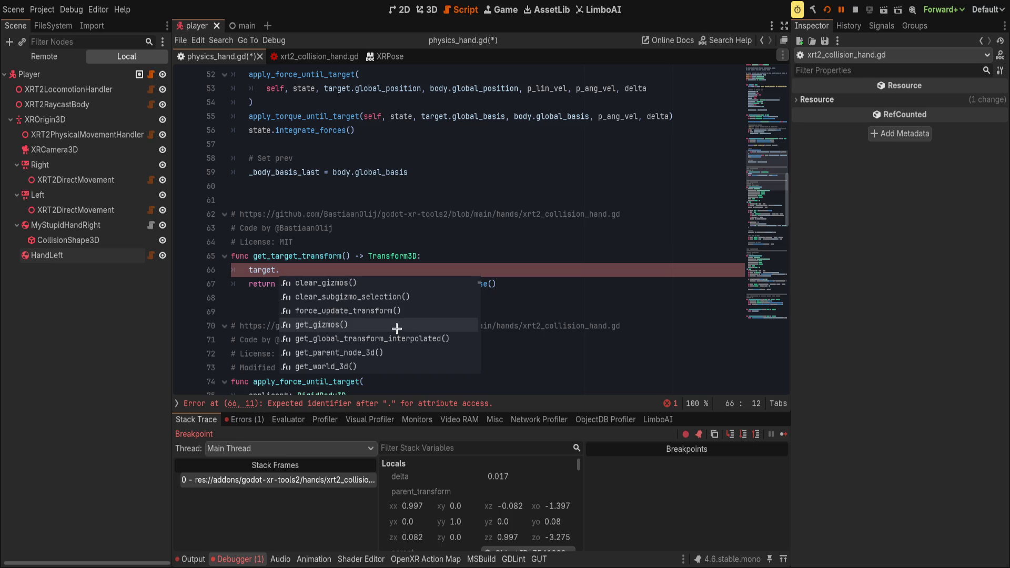
scroll(397, 328, "down", 2)
left_click(327, 228)
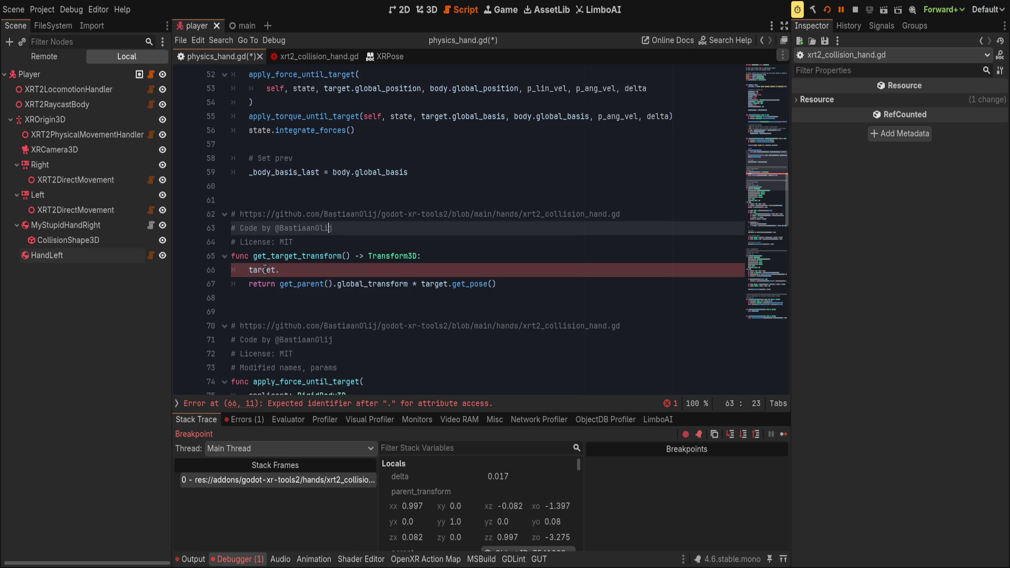
left_click(100, 180)
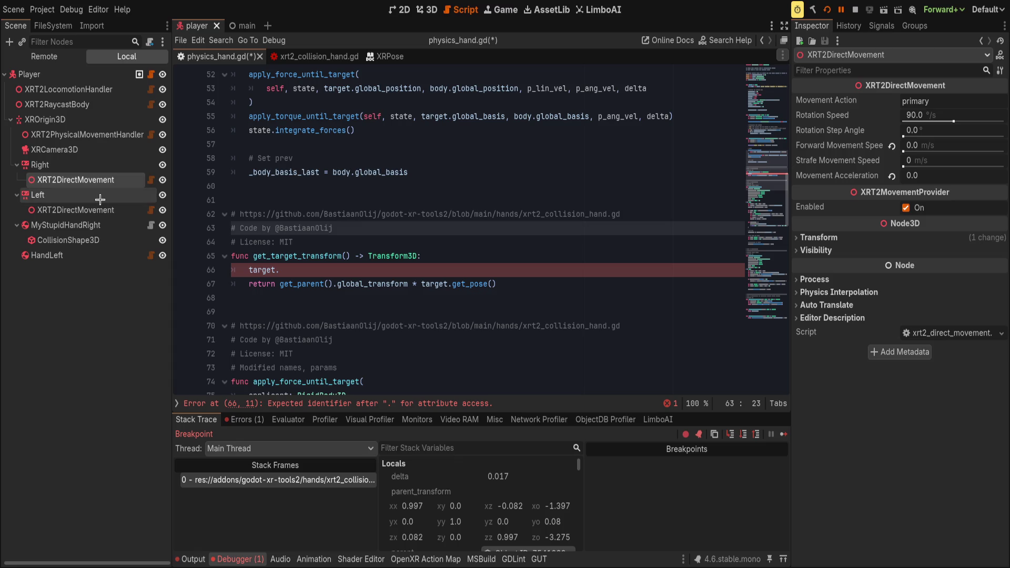
- Select the Left node and scroll through the XRController3D class reference's method descriptions
left_click(105, 196)
left_click(473, 284, "ctrl")
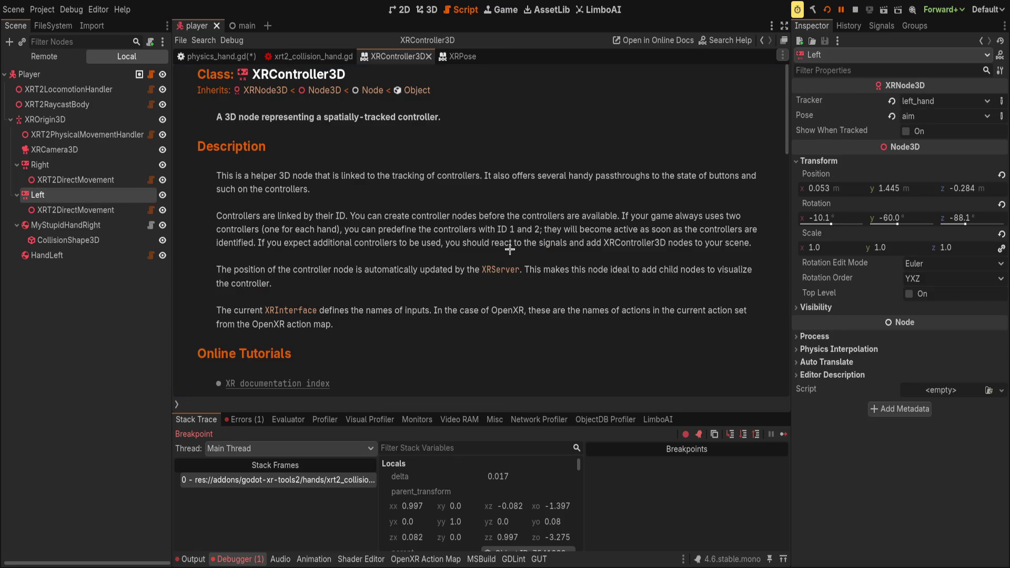
scroll(518, 247, "down", 5)
scroll(519, 247, "down", 3)
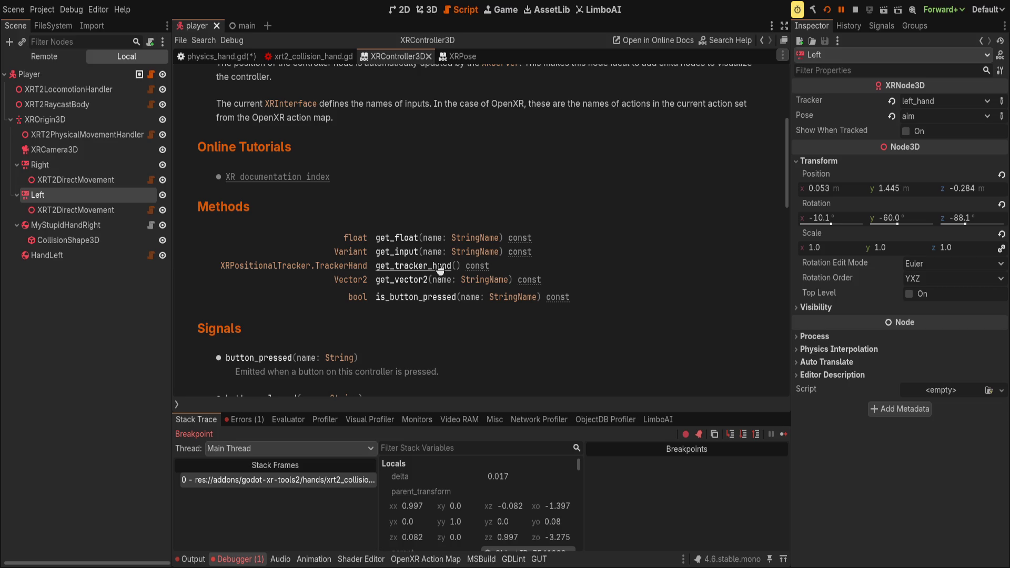
scroll(634, 275, "down", 4)
scroll(634, 275, "down", 10)
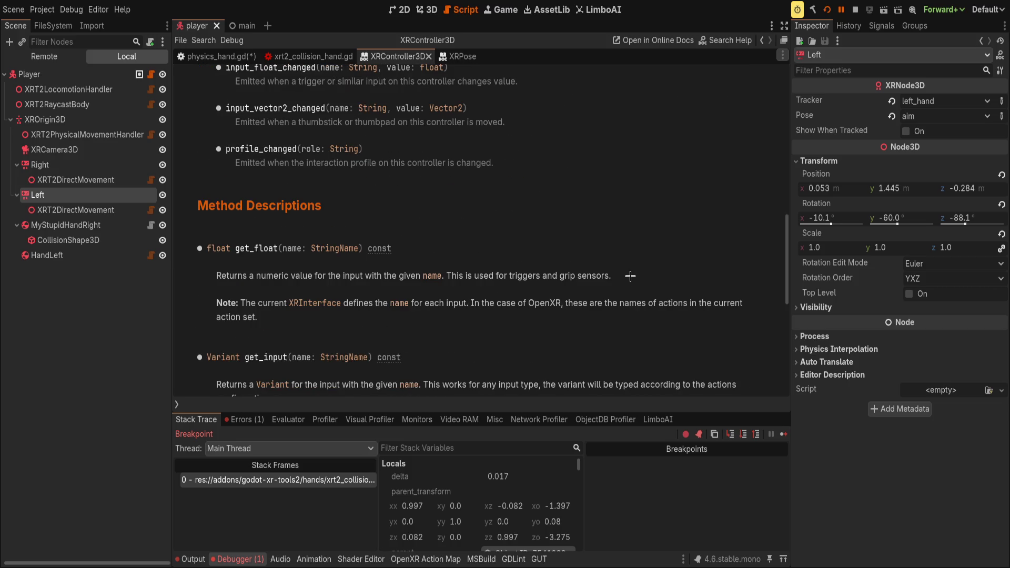
scroll(629, 278, "down", 7)
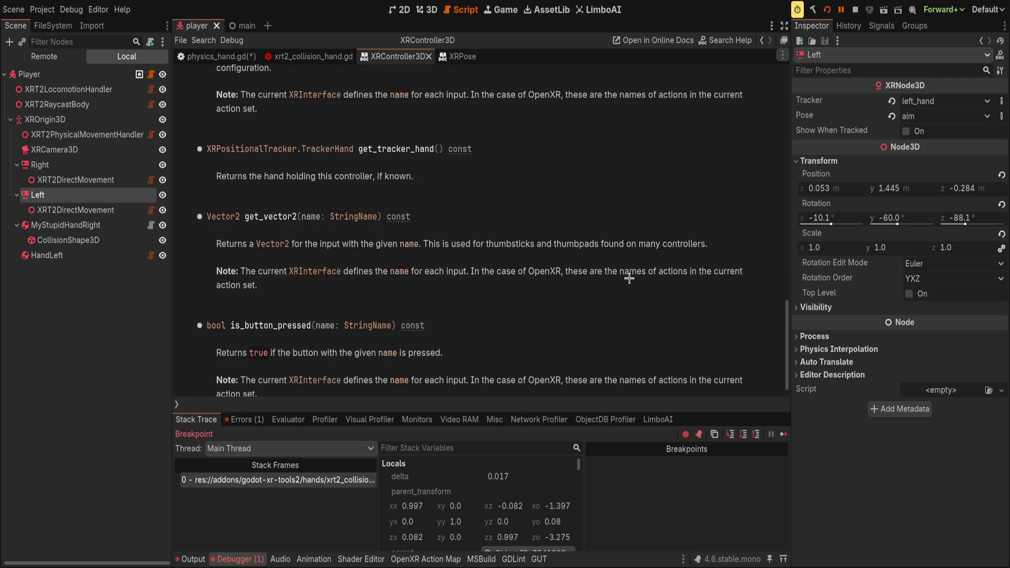
scroll(630, 278, "down", 1)
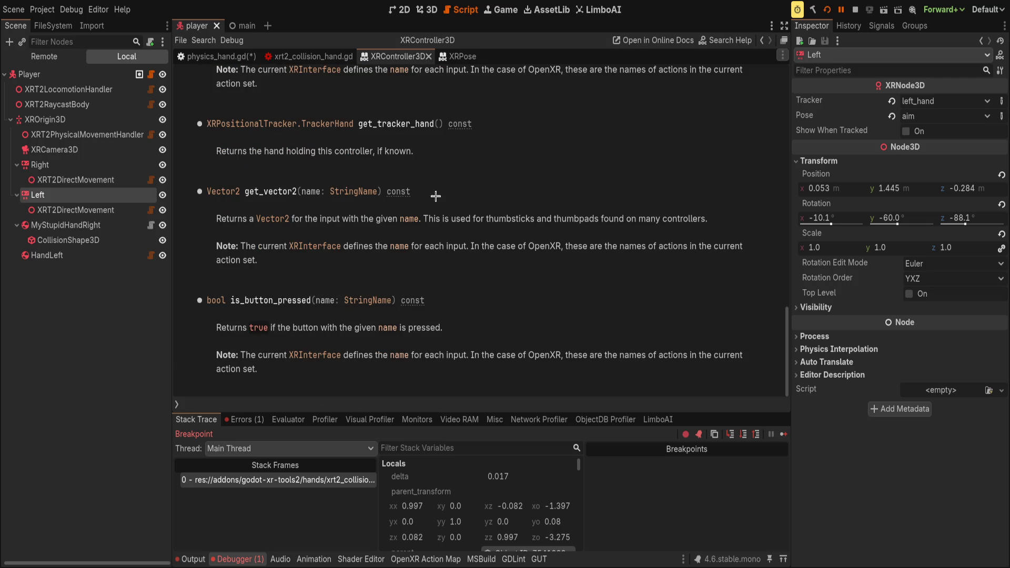
left_click(229, 57)
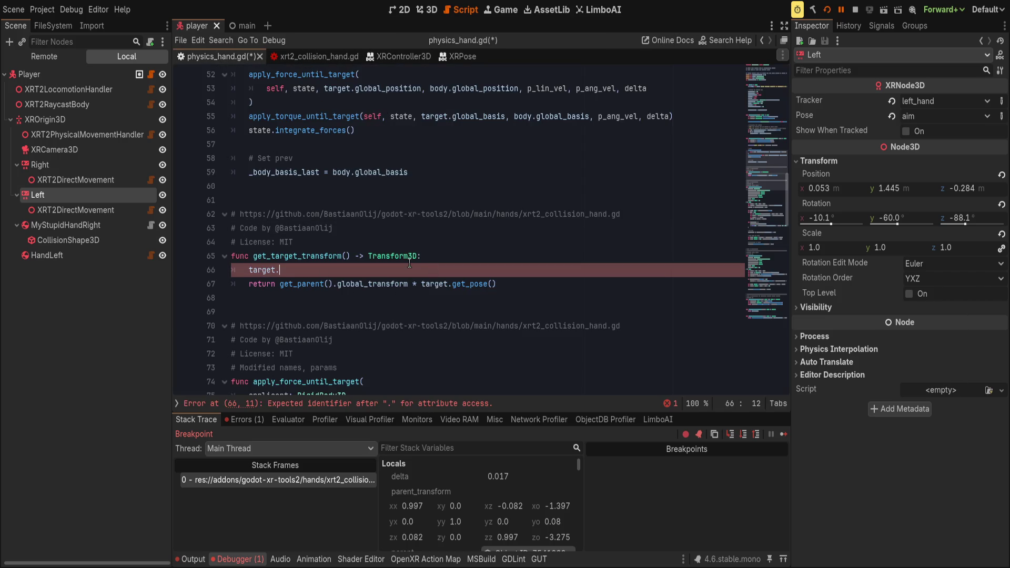
- Extend line 66 to target.get and view get_pose in xrt2_collision_hand.gd
type(".")
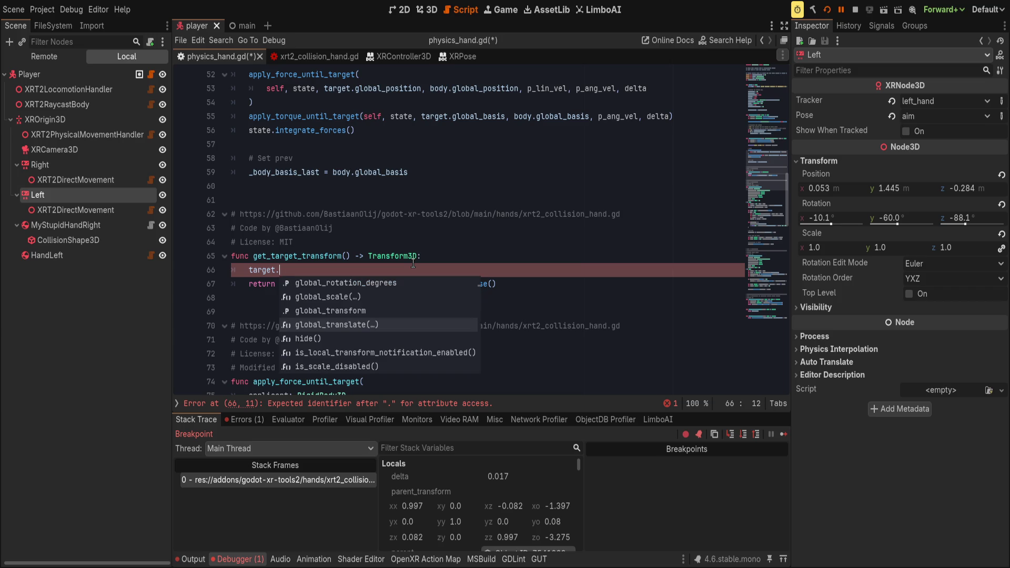
type("get")
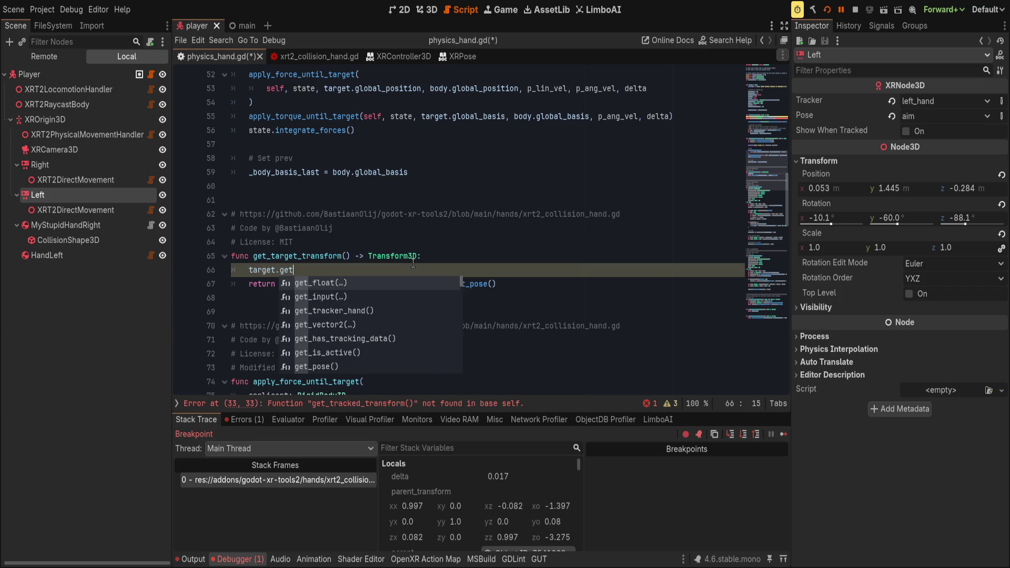
left_click(295, 51)
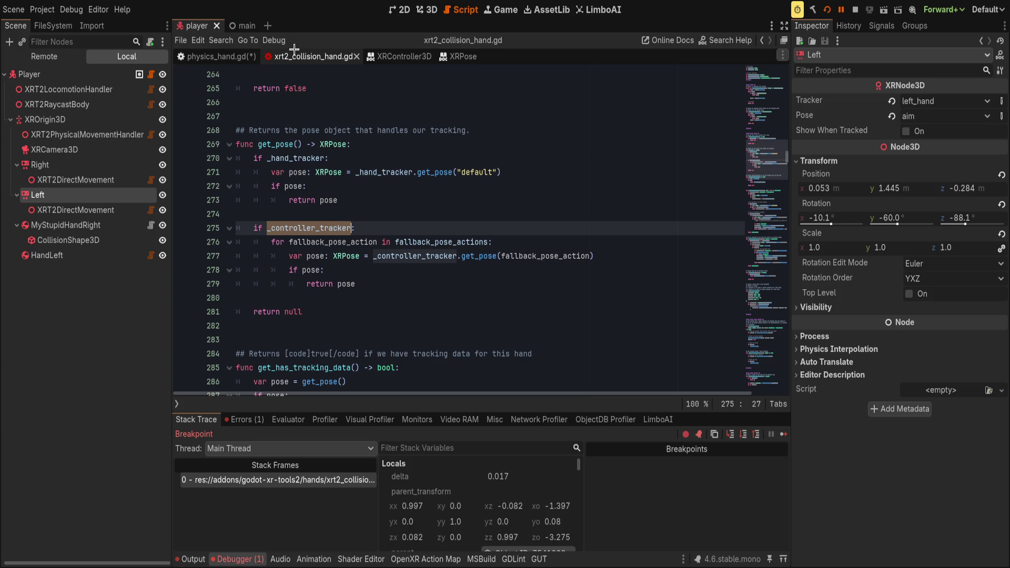
left_click(399, 240)
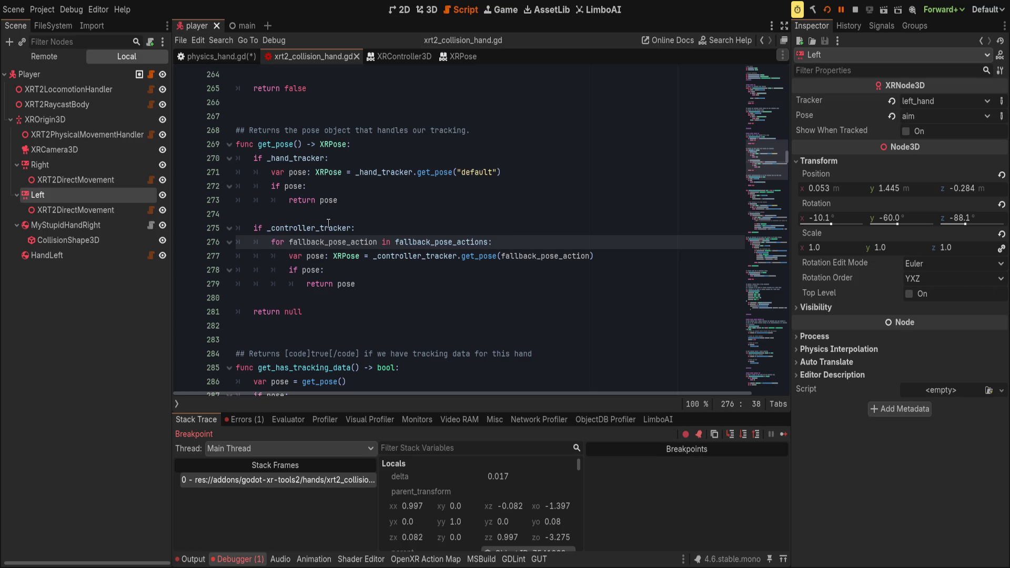
left_click(369, 228)
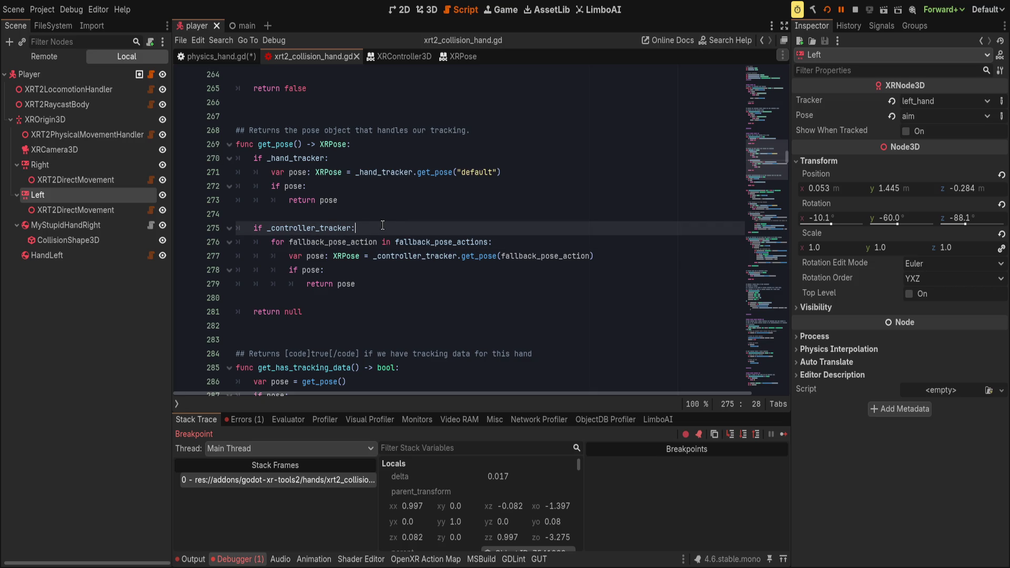
double_click(301, 158)
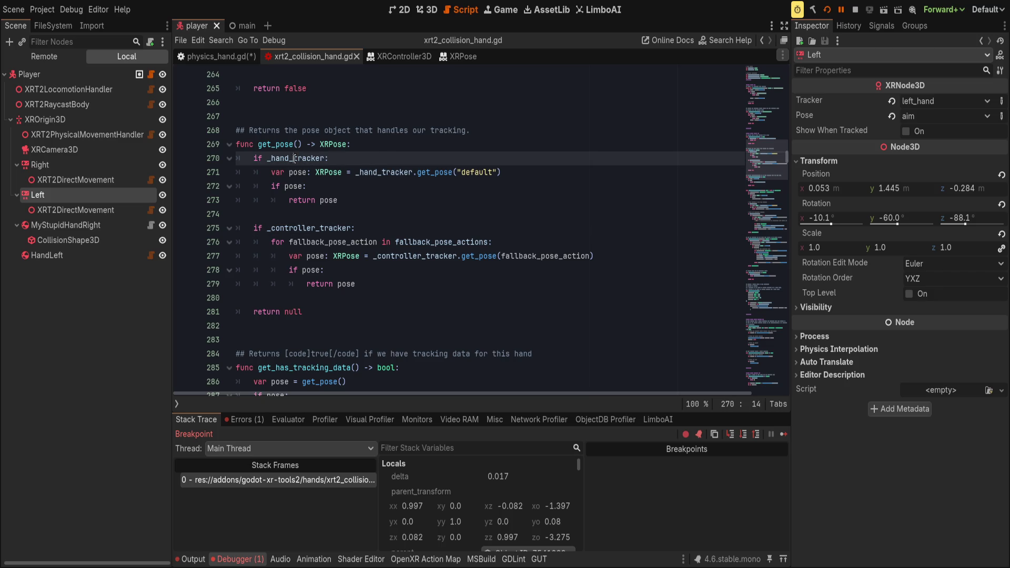
left_click(320, 227)
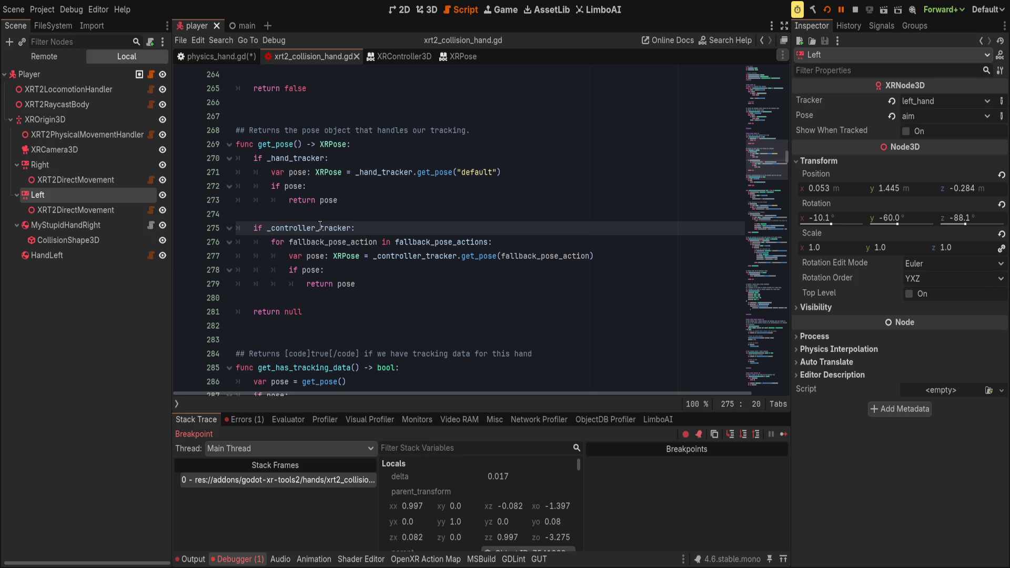
double_click(320, 227)
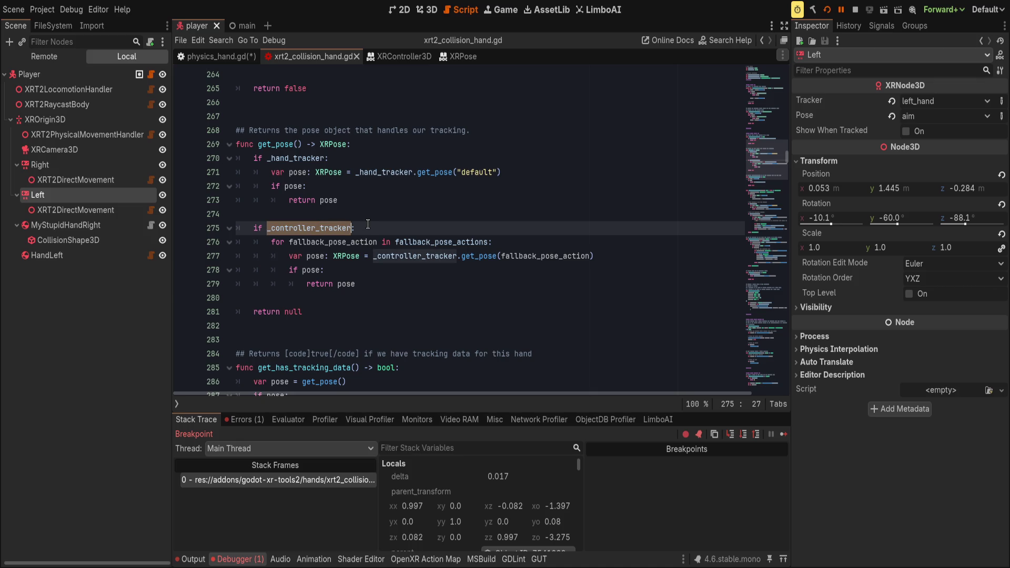
double_click(561, 256)
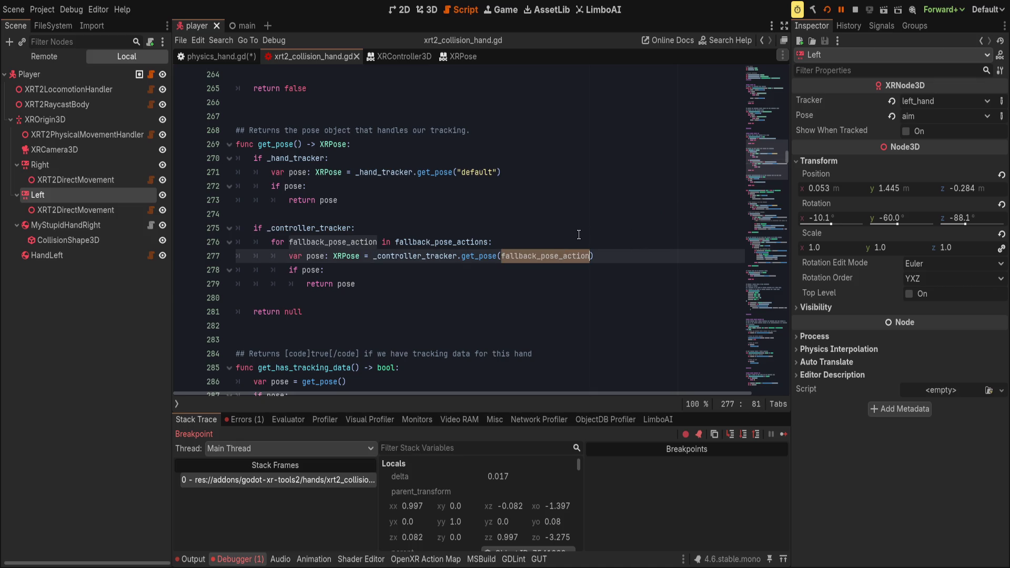